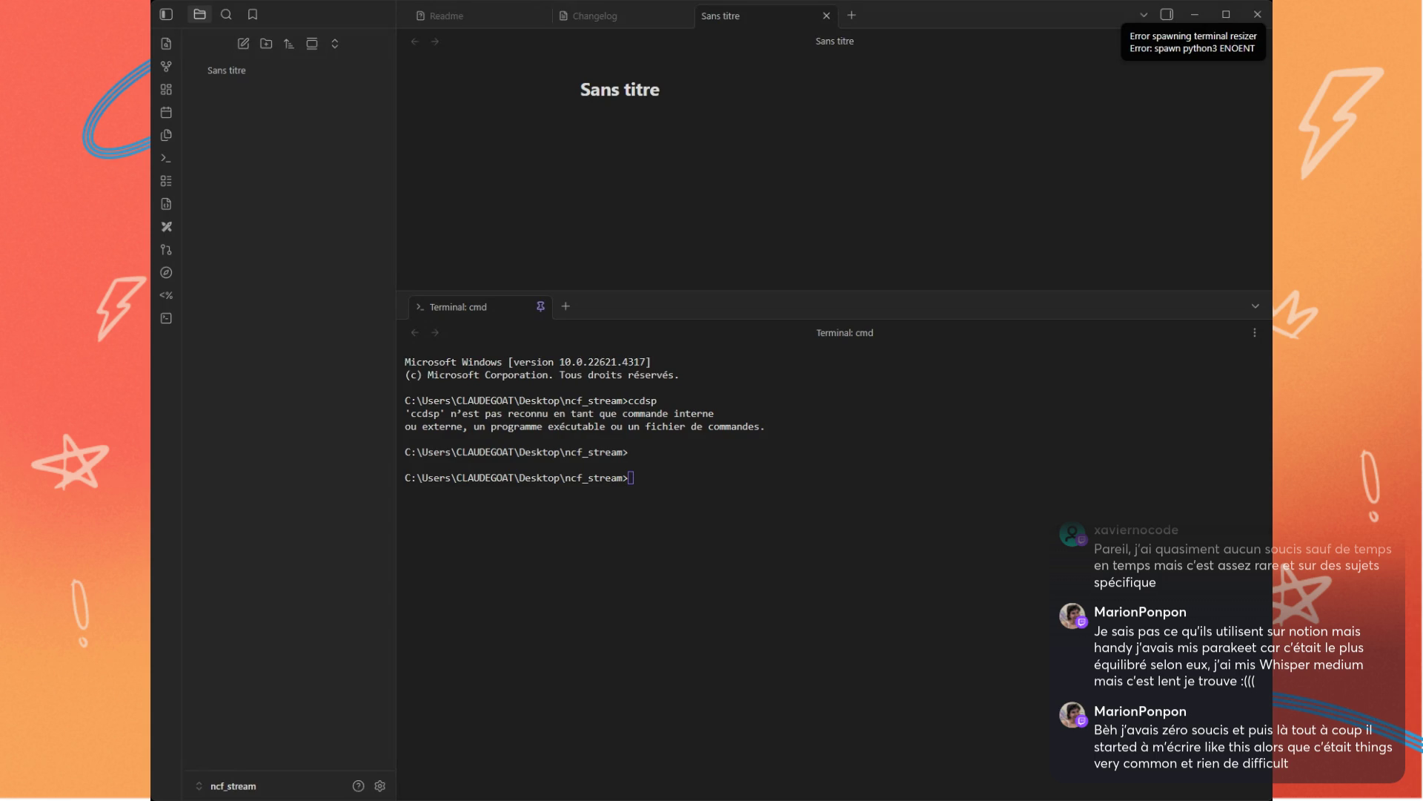
Step: Zoom the Obsidian interface in by two levels
click(747, 513)
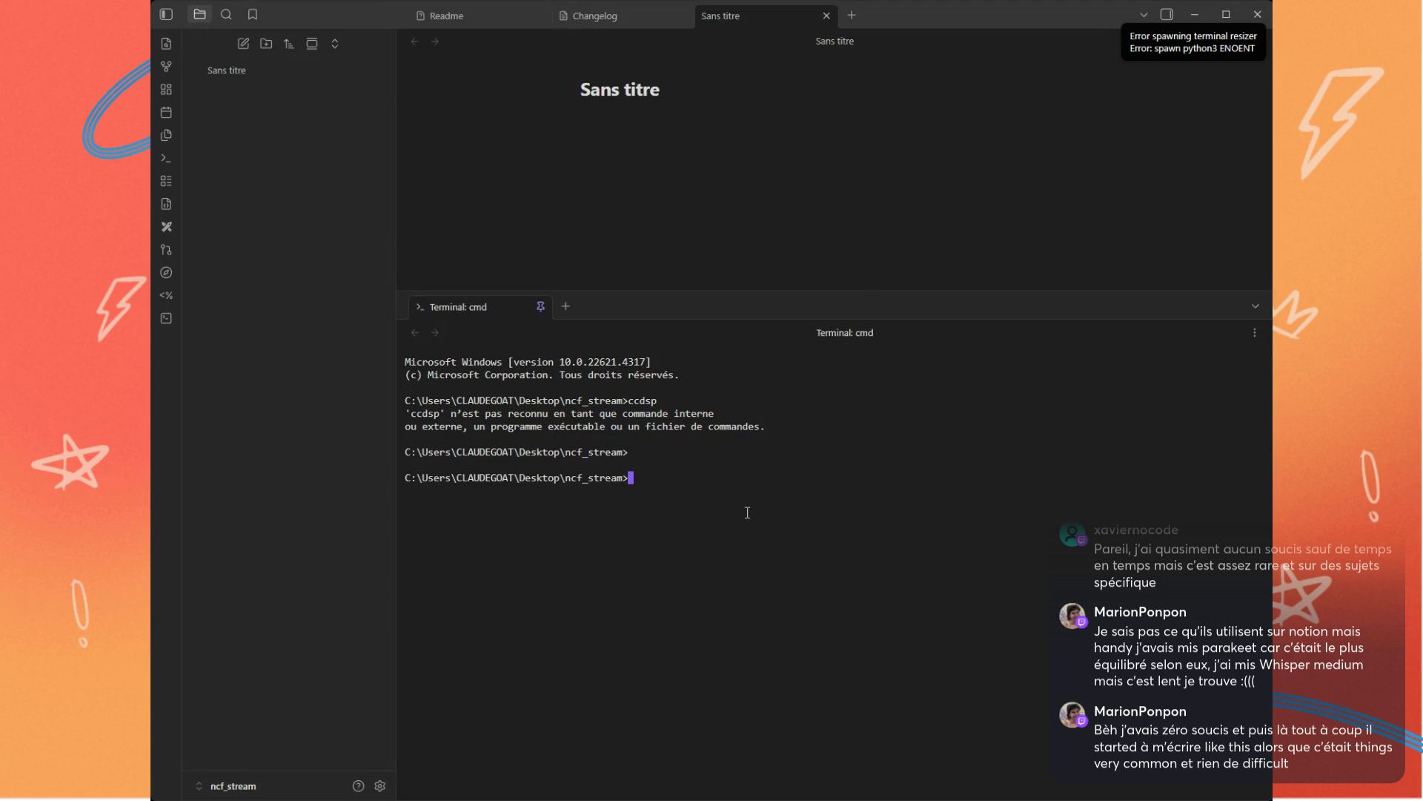
key(ctrl+plus)
key(ctrl+plus)
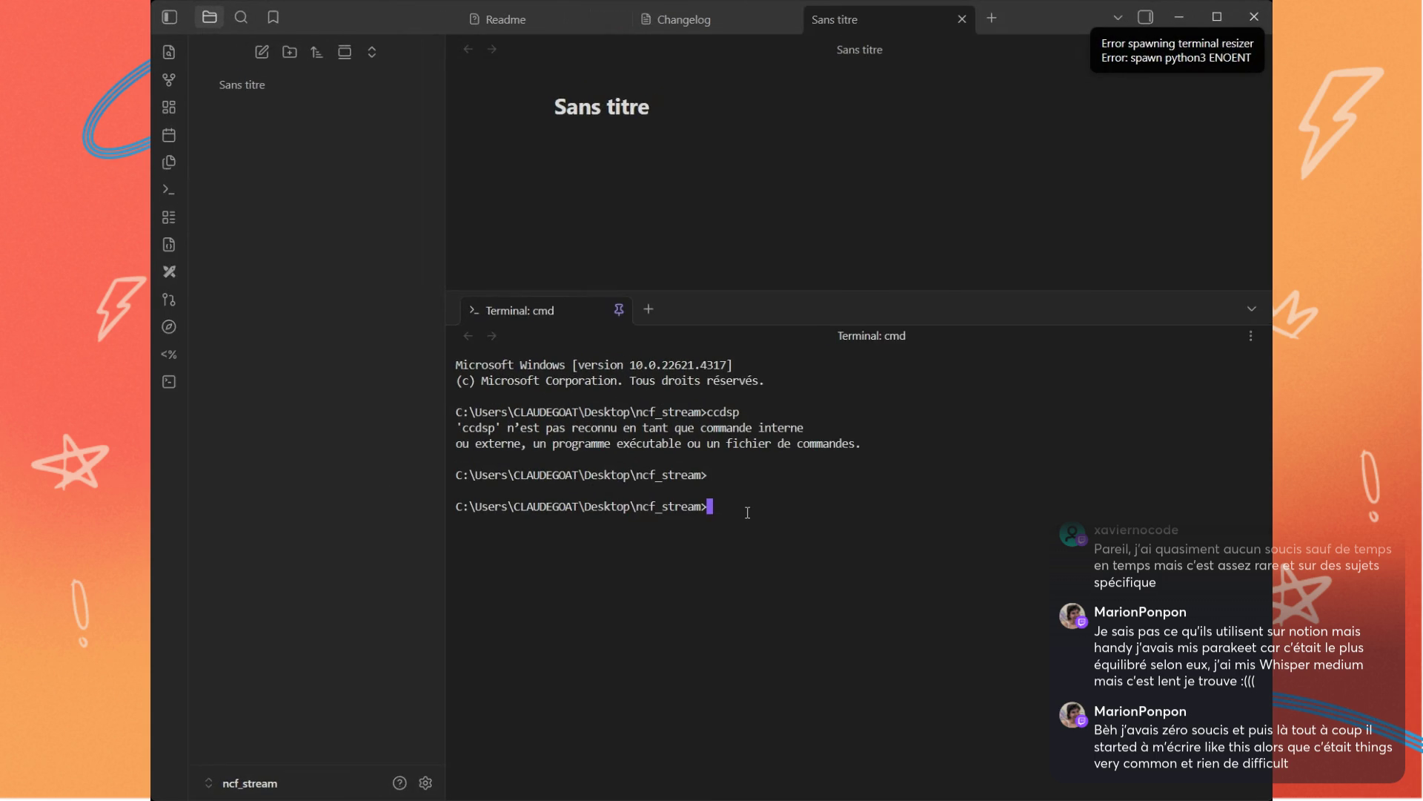
key(ctrl+plus)
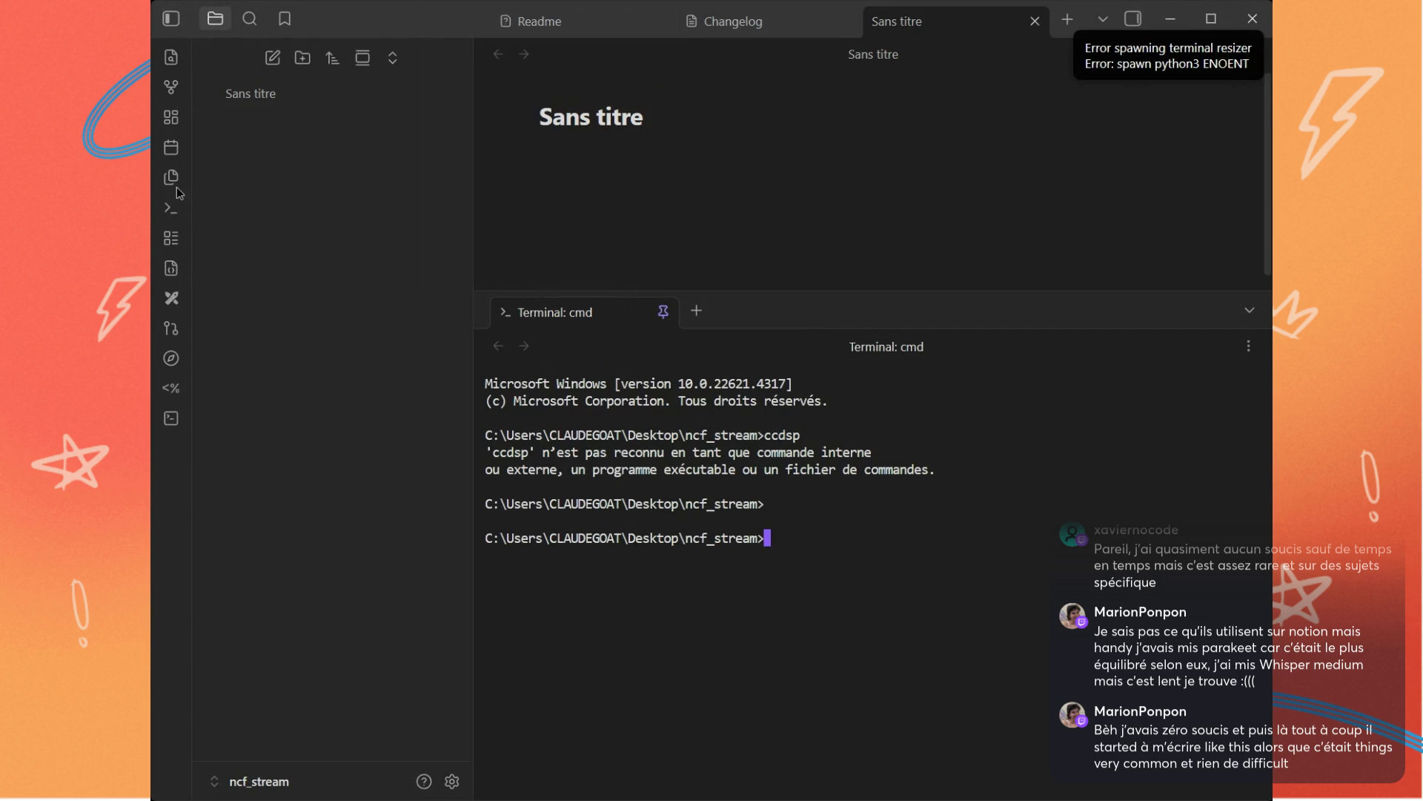
Step: Narrow the file sidebar and dismiss the terminal resizer error notice
click(477, 72)
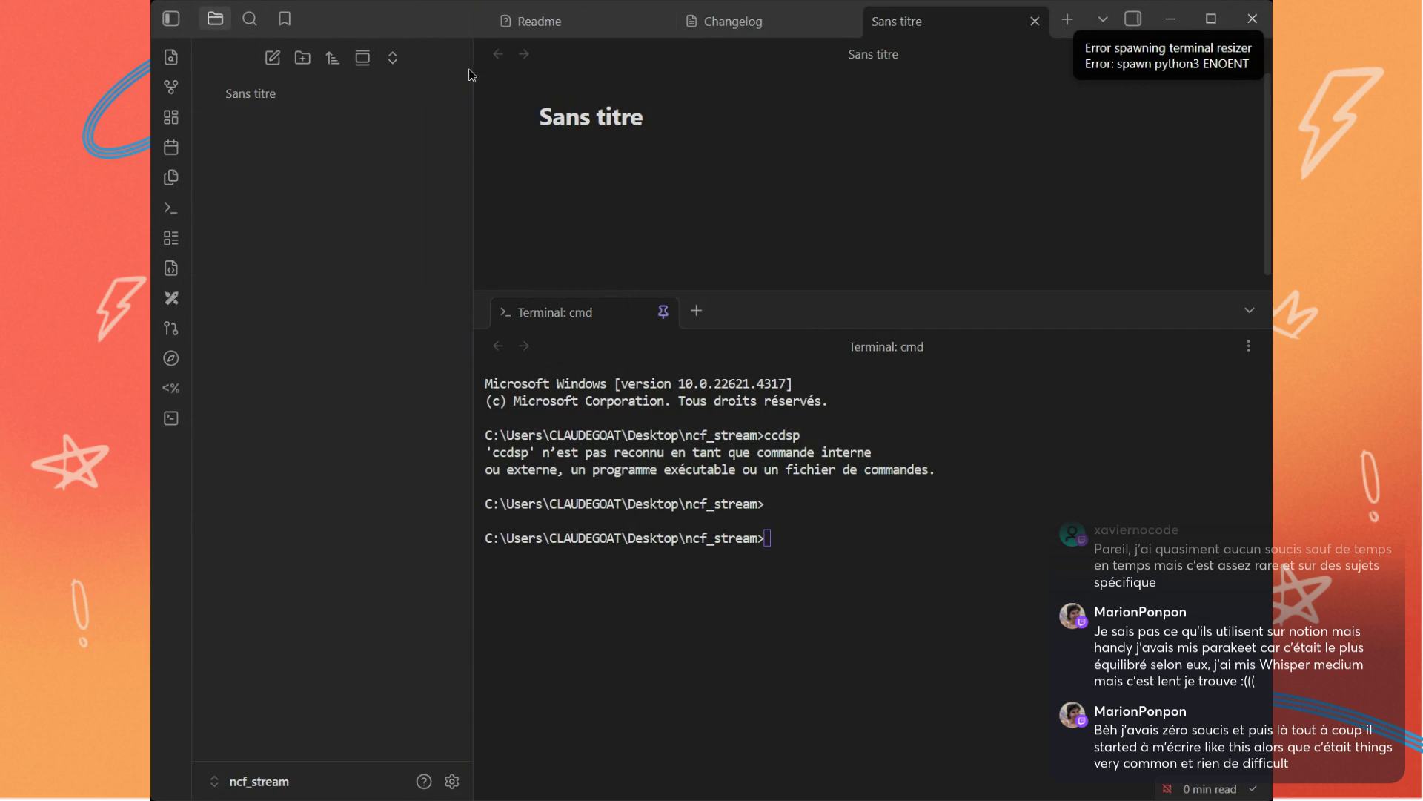
drag(476, 71, 380, 71)
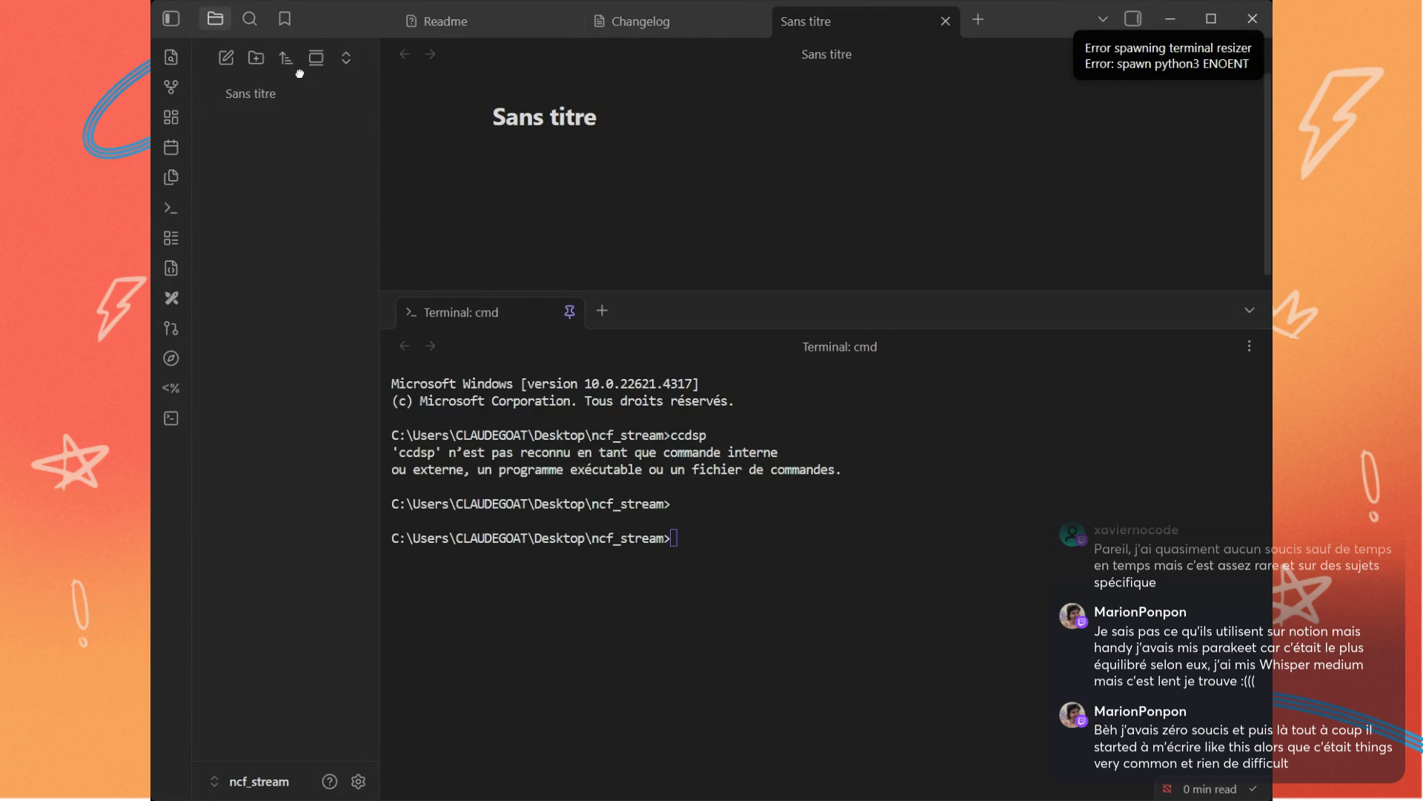
click(842, 536)
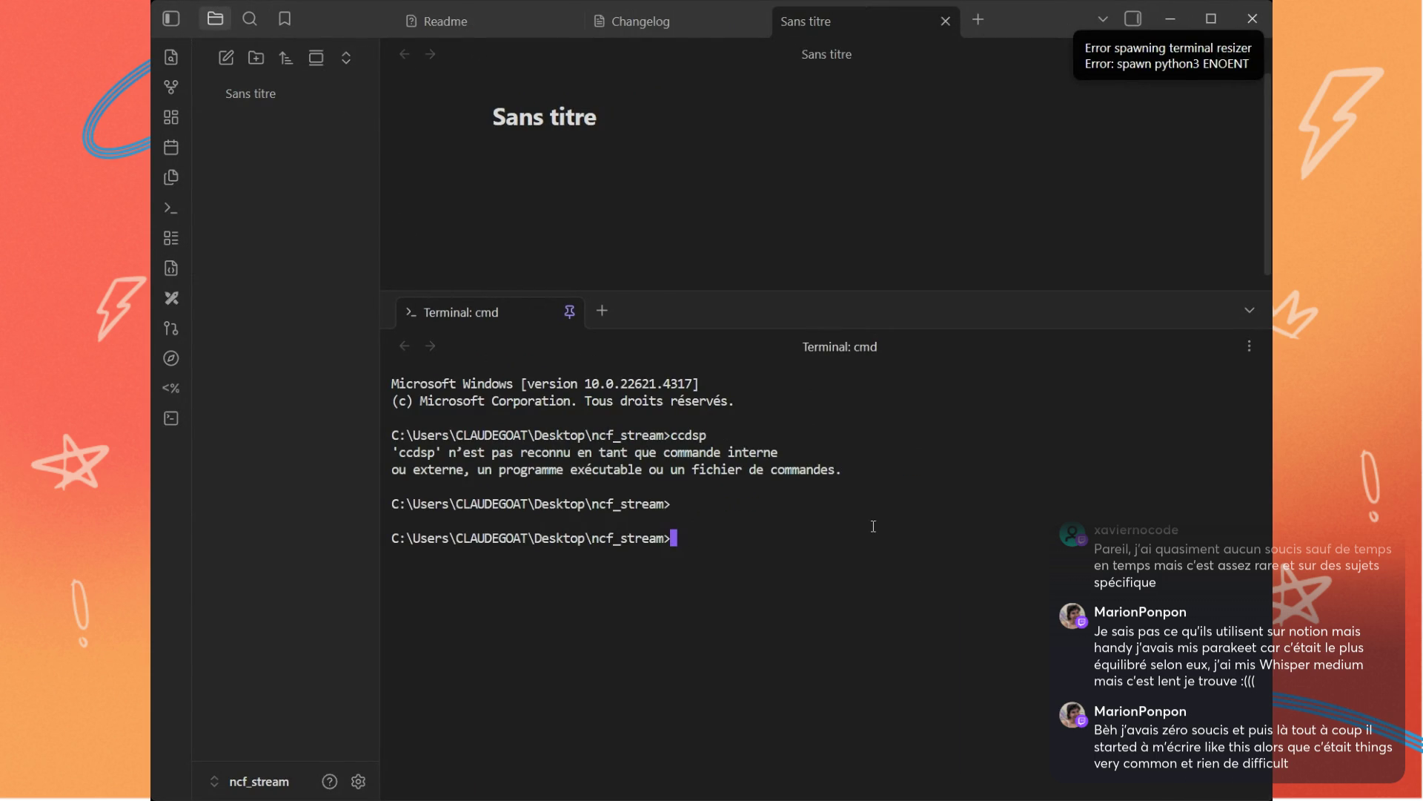
click(1162, 63)
click(822, 628)
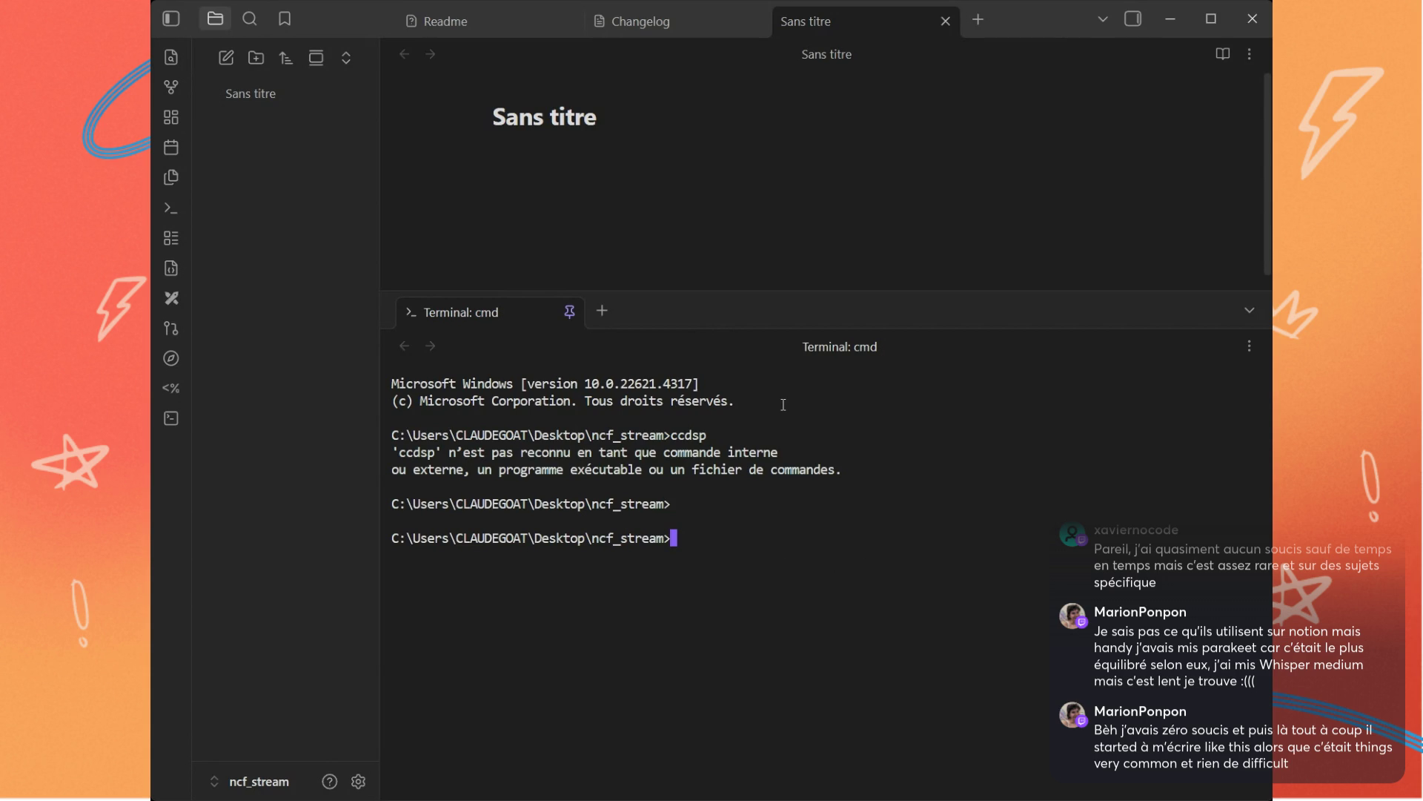
text(claude)
Step: Run claude in the built-in terminal, make its pane taller and zoom the interface back out
key(Return)
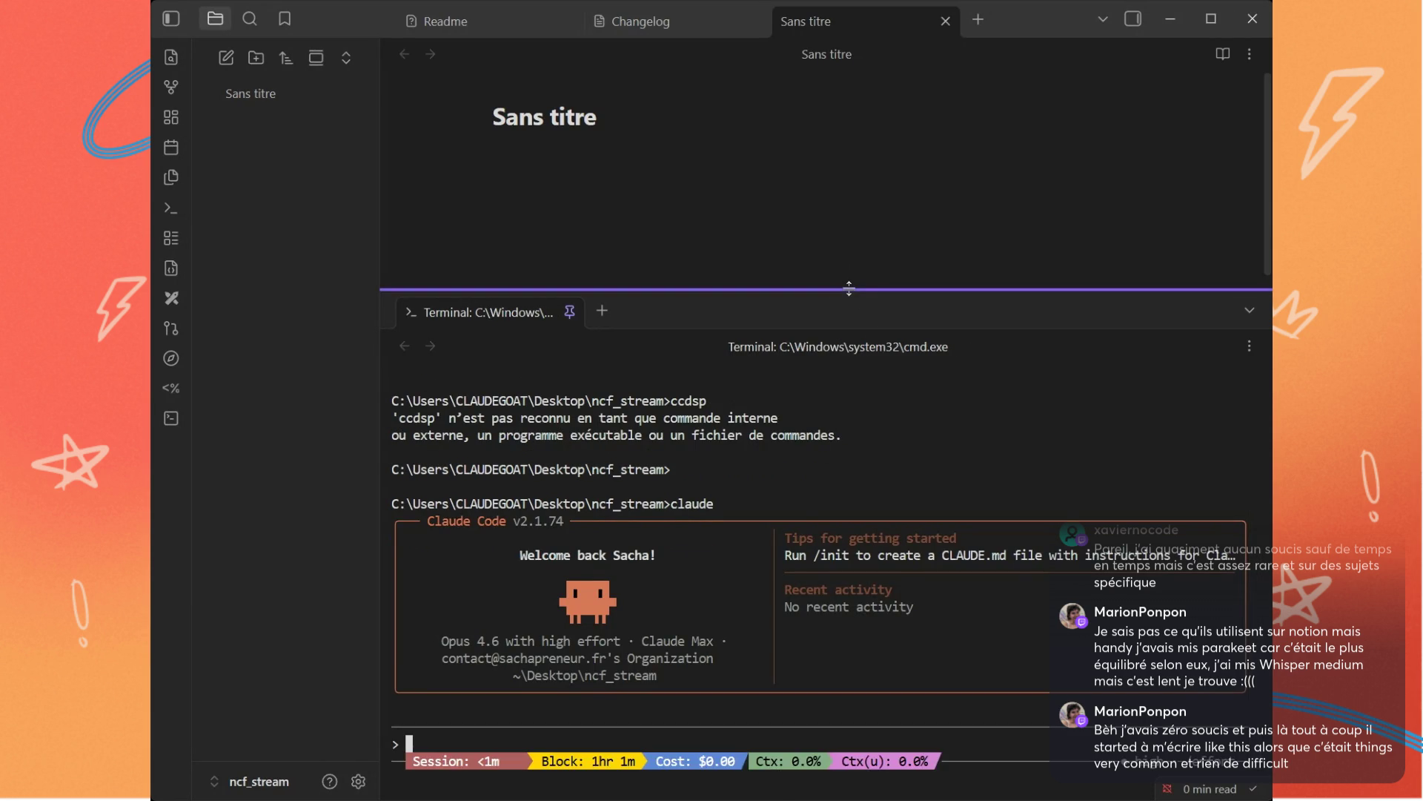
drag(852, 295, 850, 247)
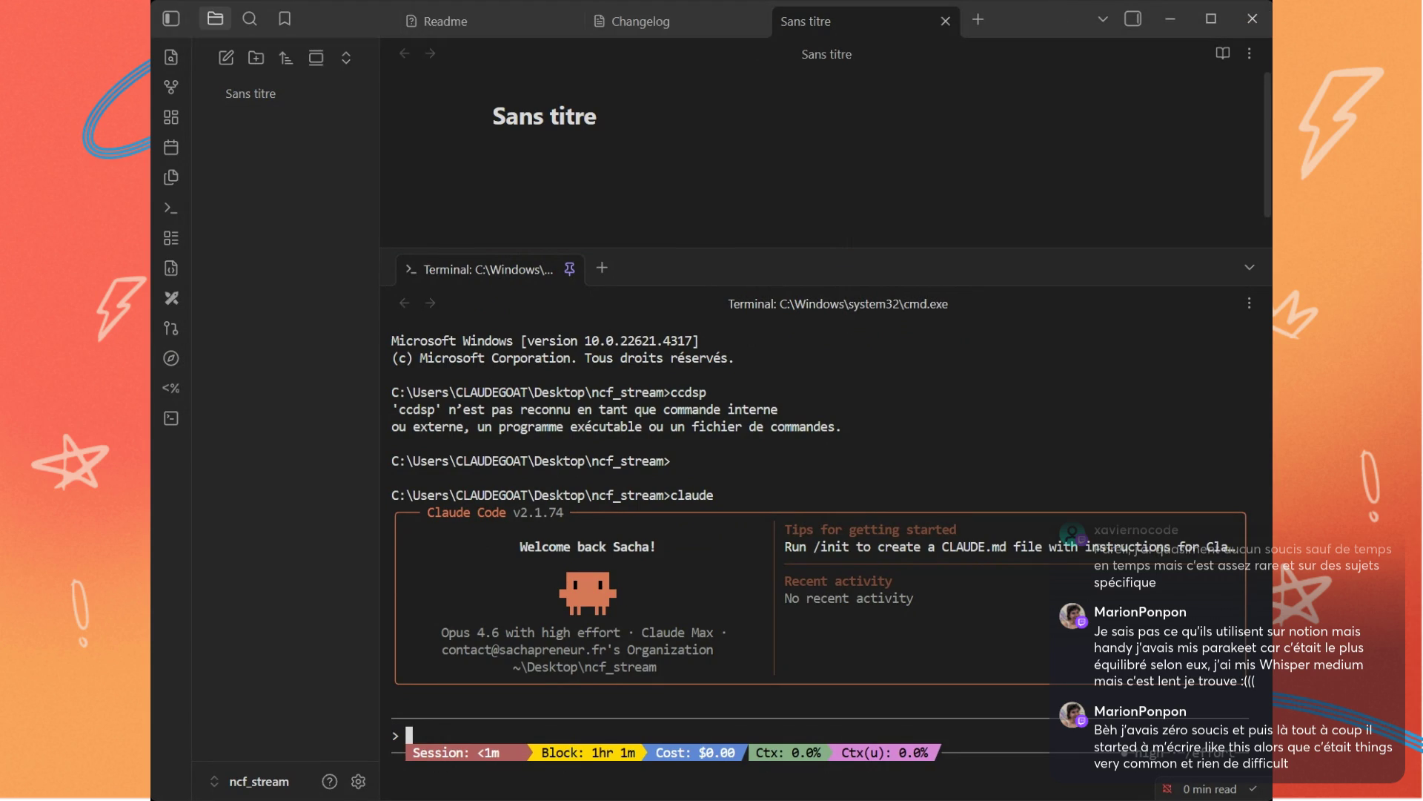
key(ctrl+minus)
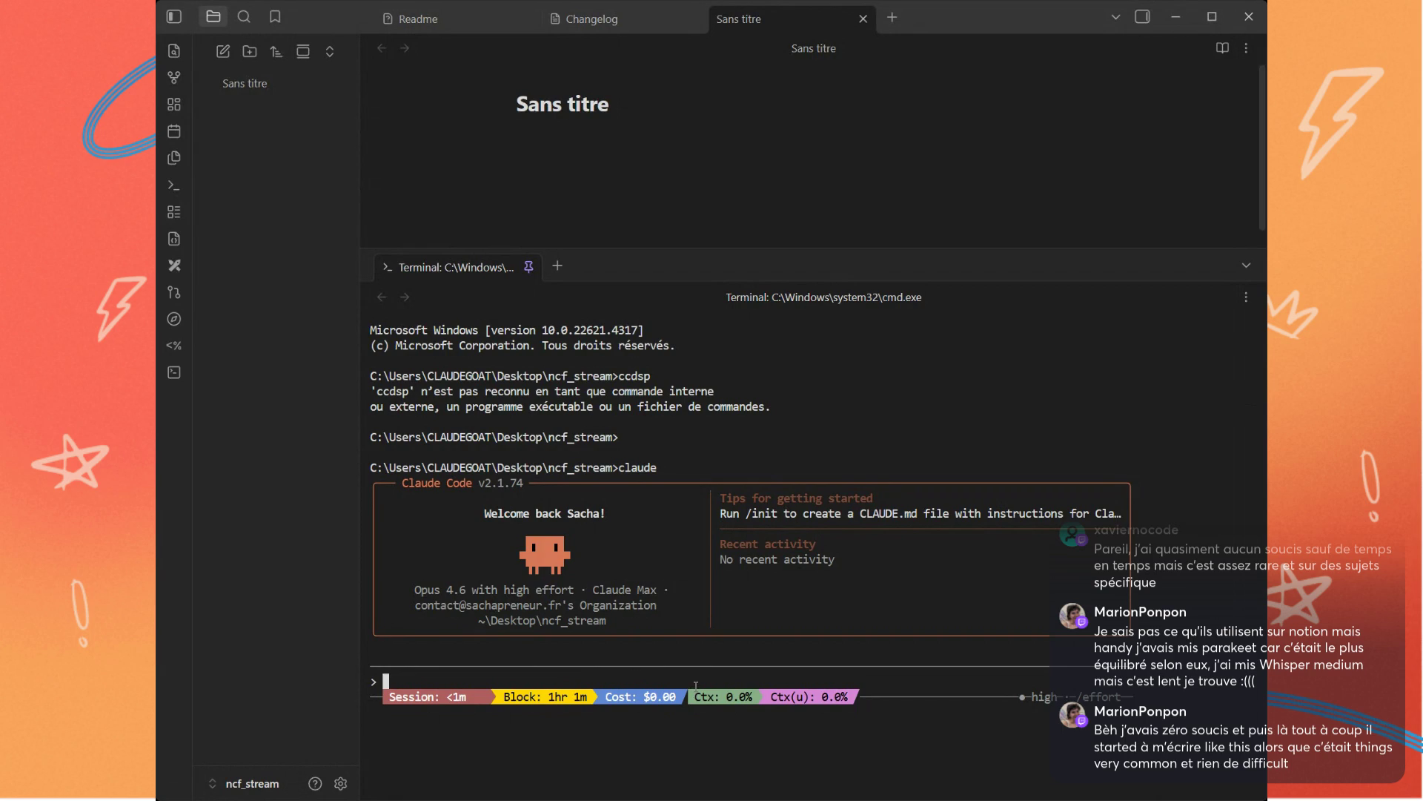
text(Yo le tigre, t'es bien sur mon vault obsidian ? Tu peux créer un fichier de test ?)
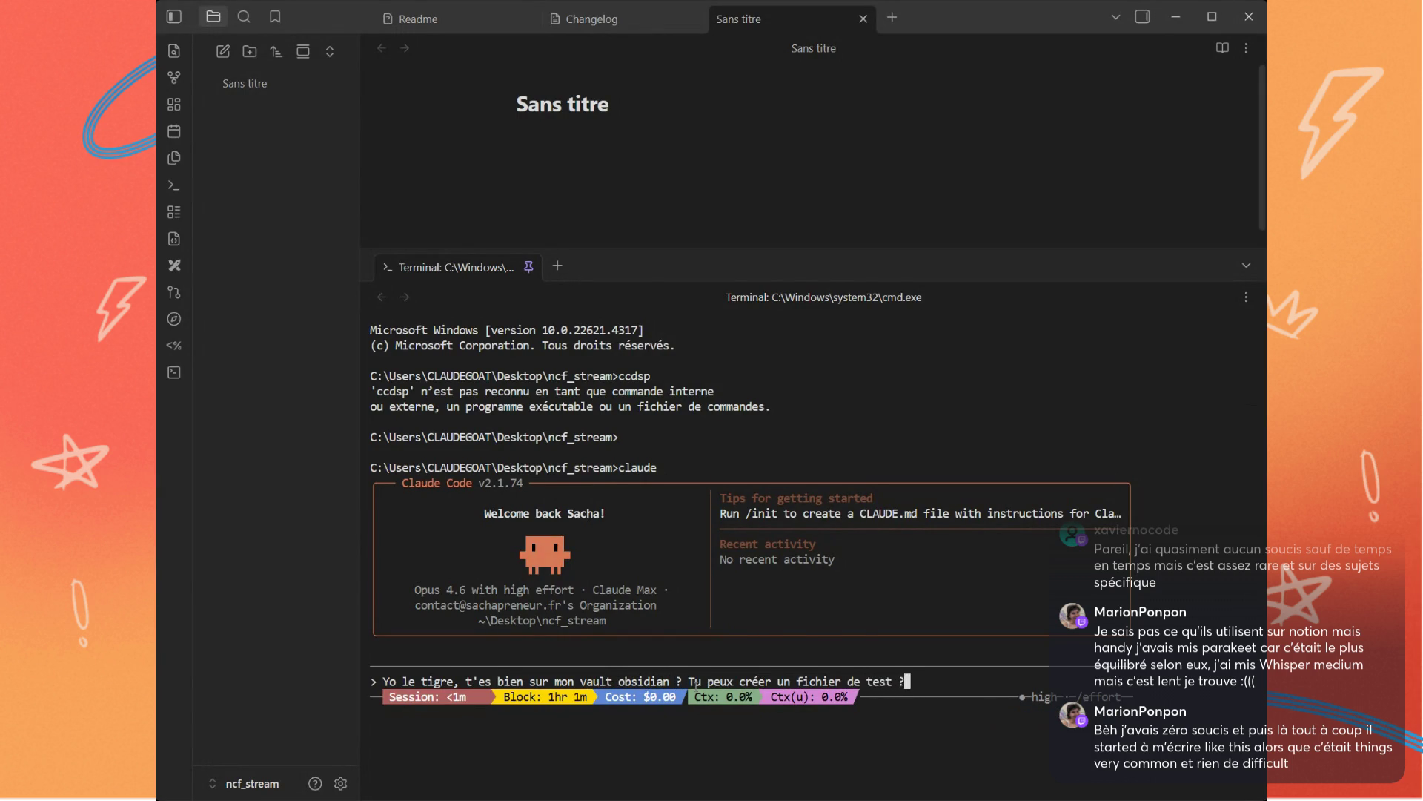
Step: Send Claude Code the vault question with a test-file request and heighten the terminal pane
key(Return)
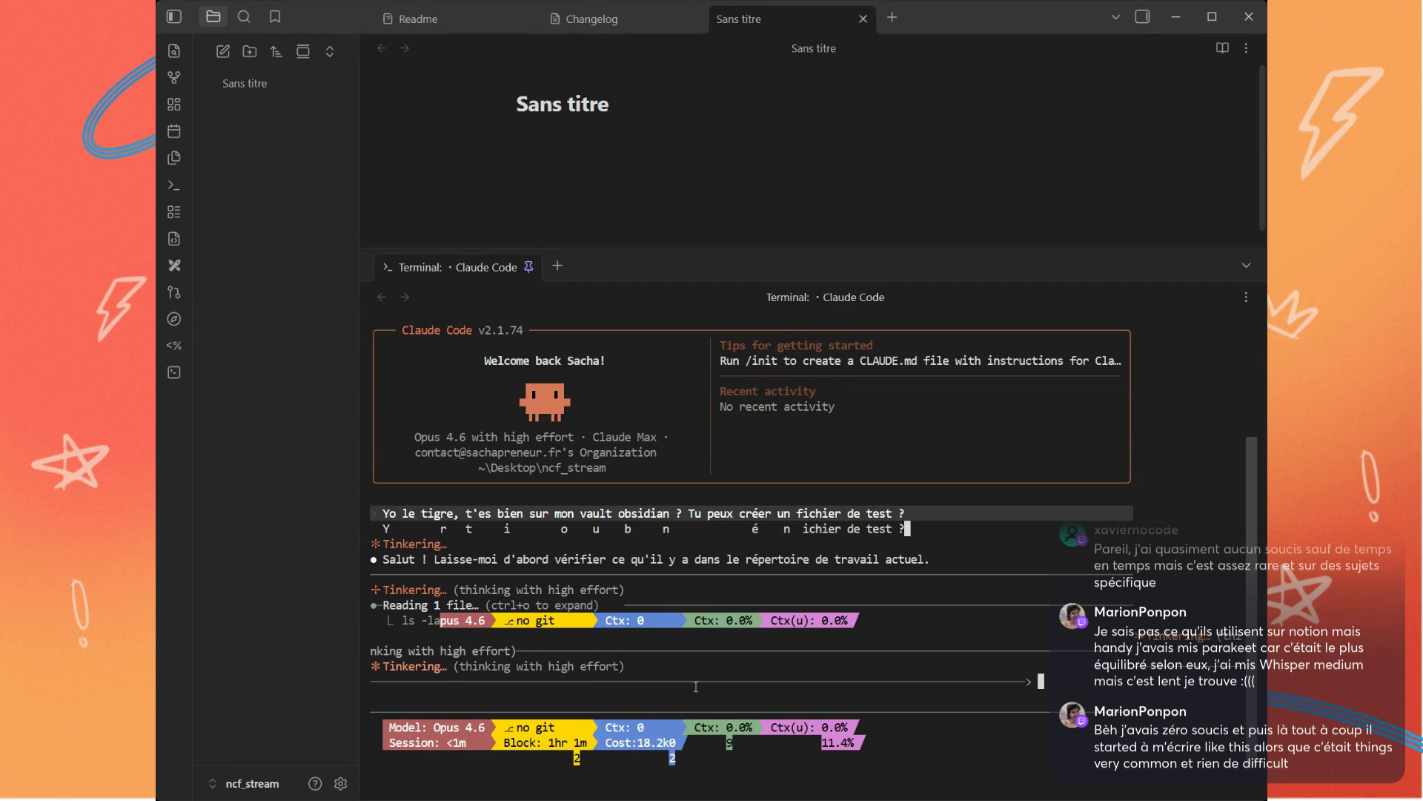
drag(618, 246, 611, 167)
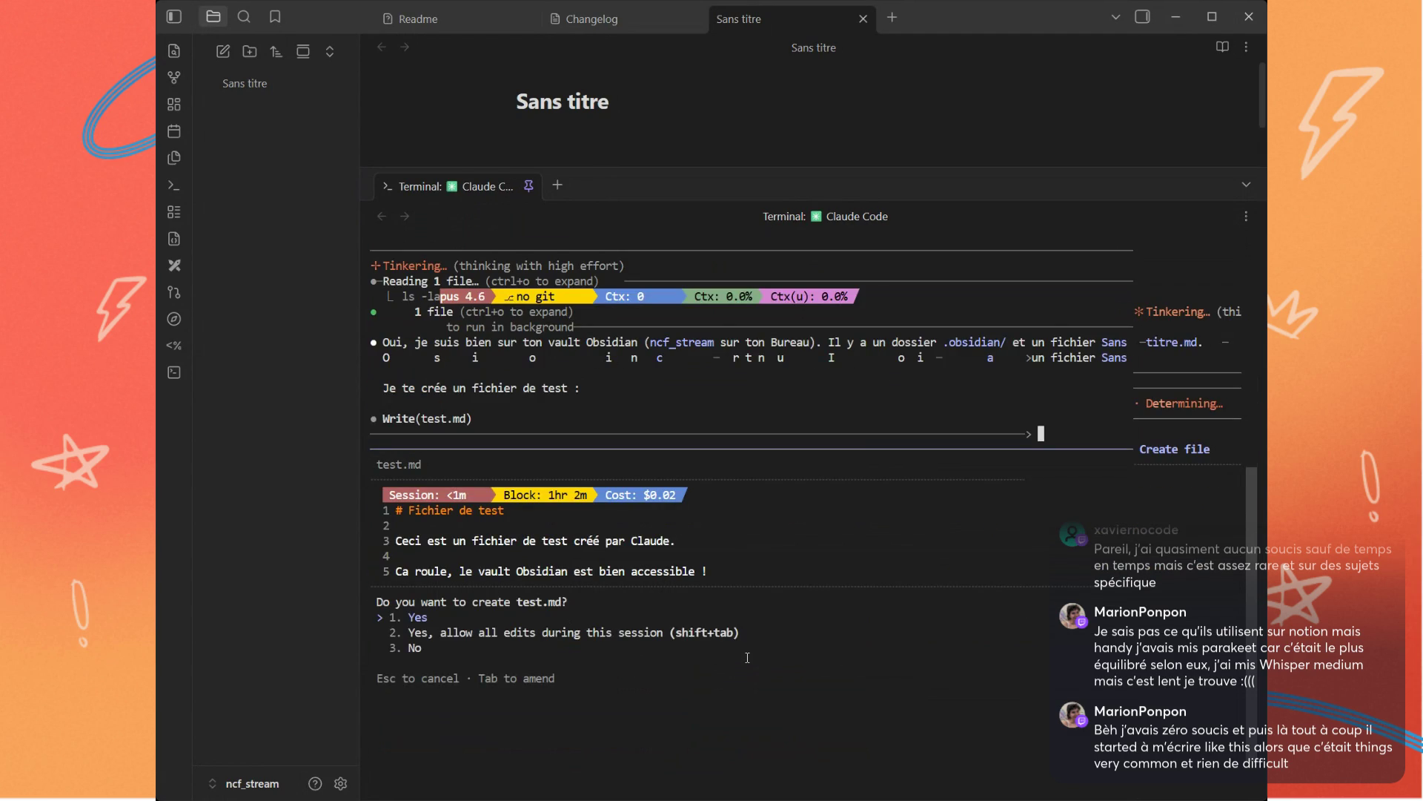
Step: Allow all edits this session so test.md is created, then paste a vault screenshot into the prompt
key(Down)
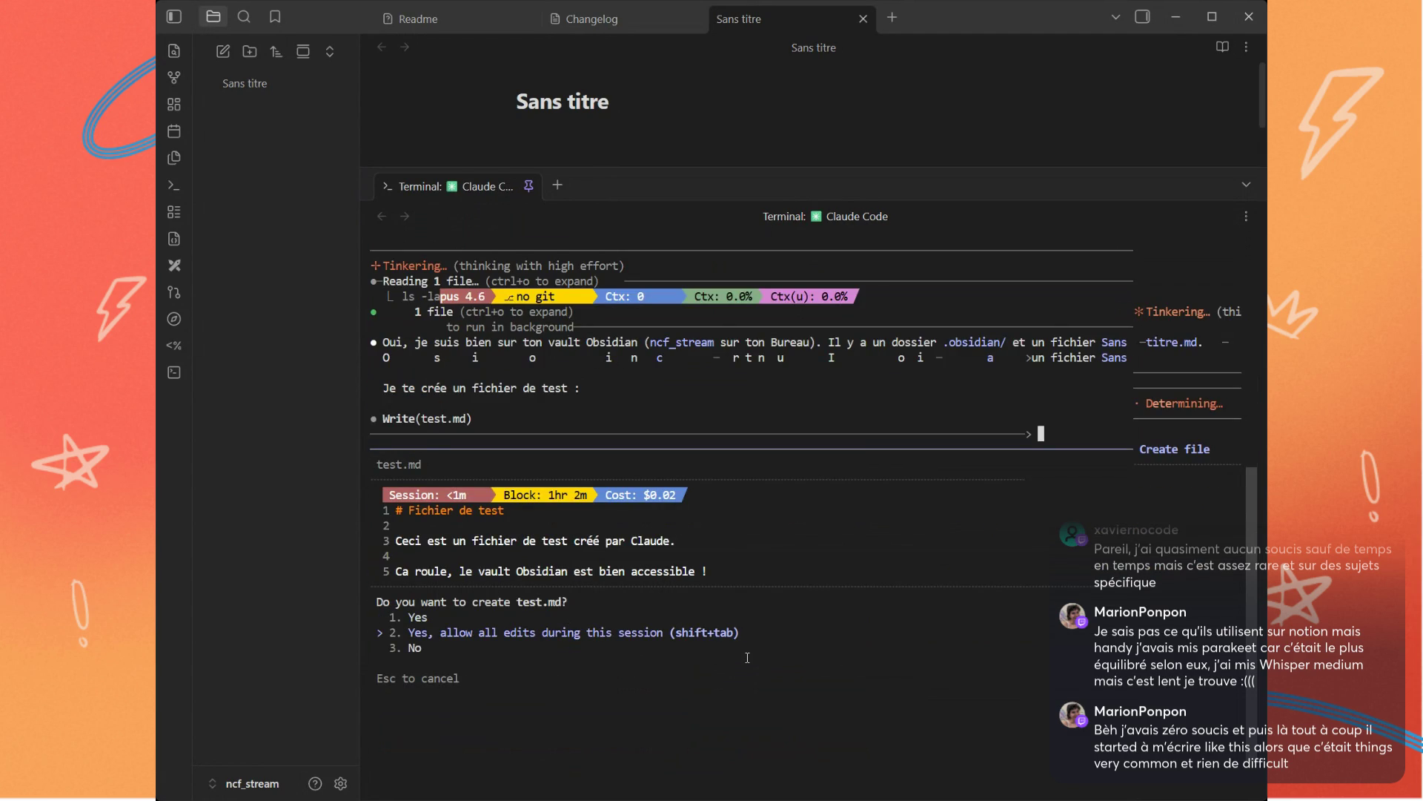
key(Return)
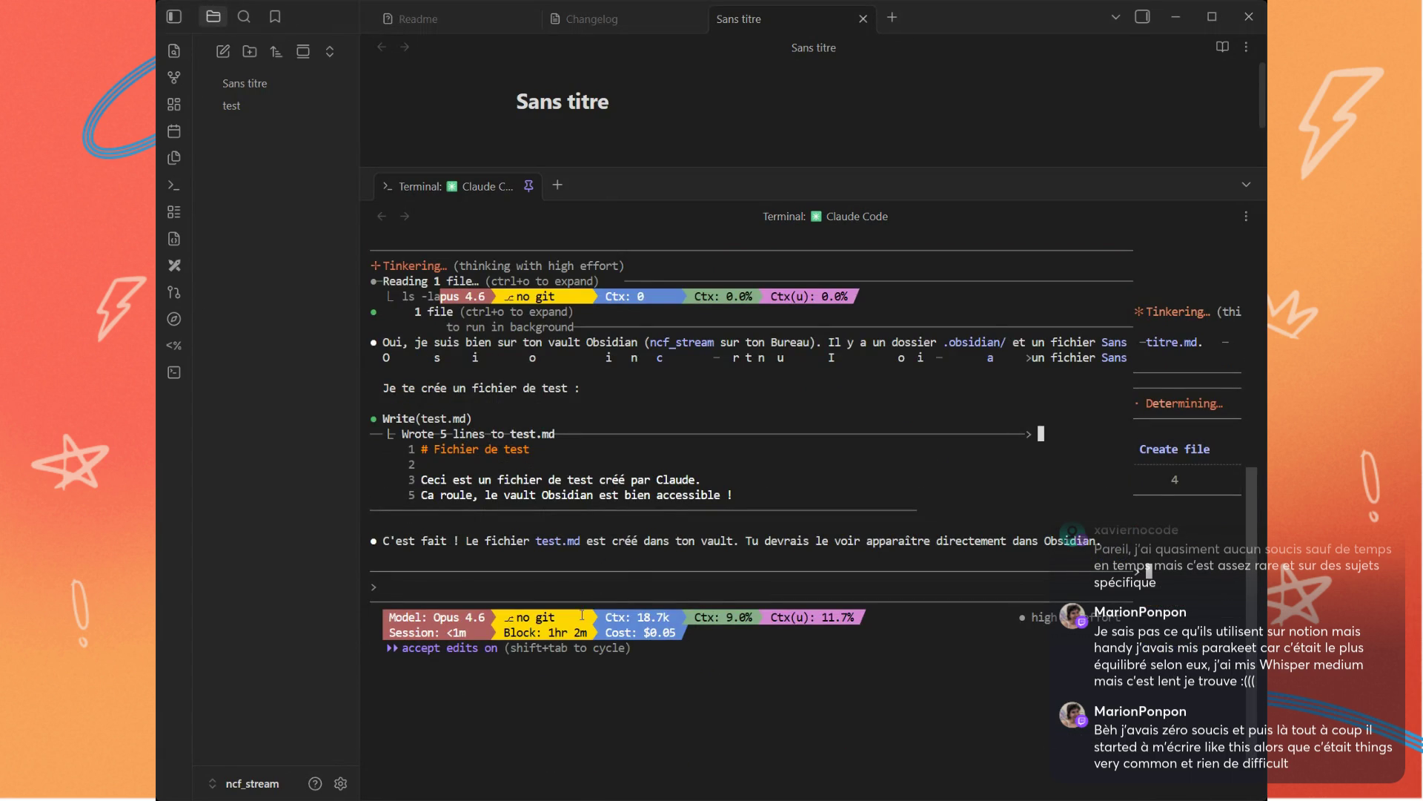
click(629, 586)
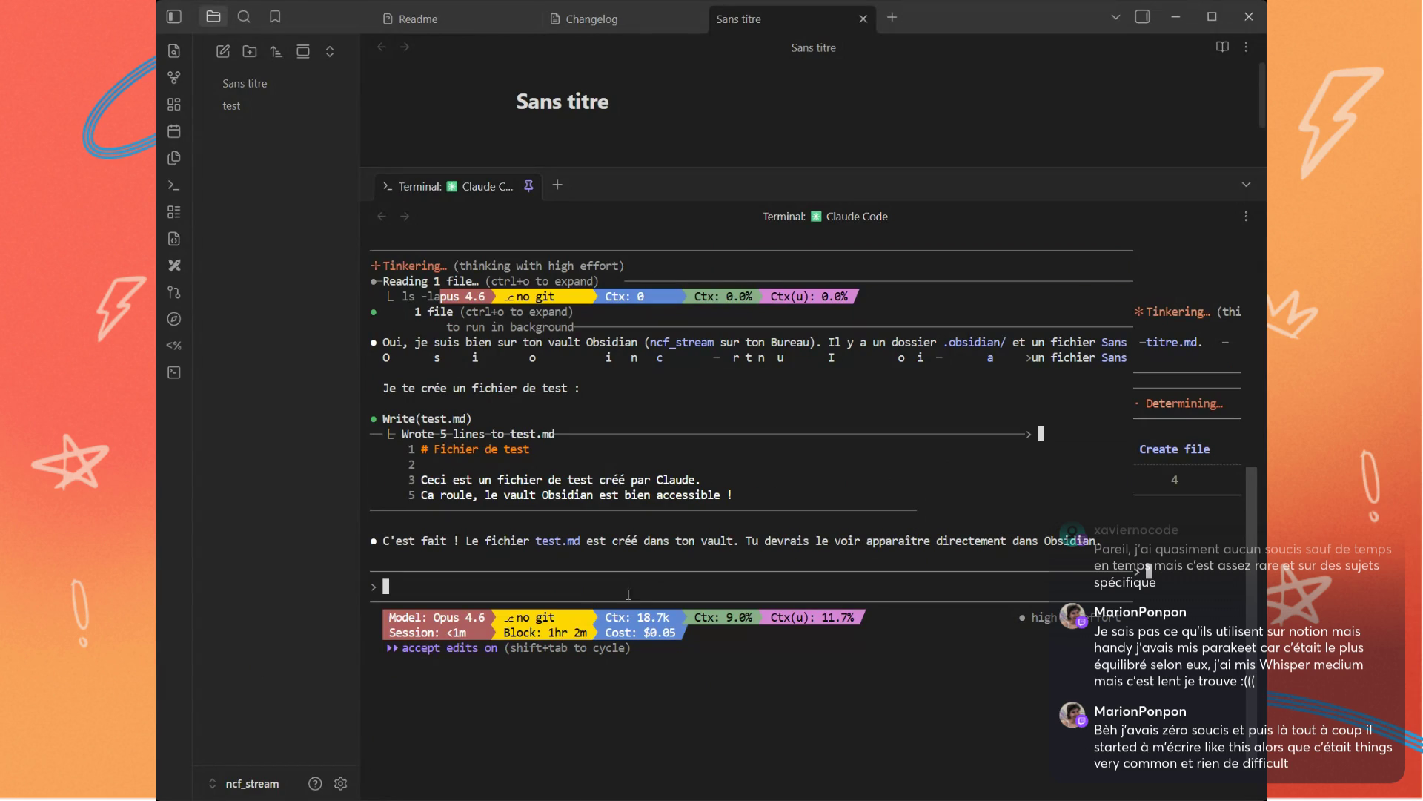
key(ctrl+v)
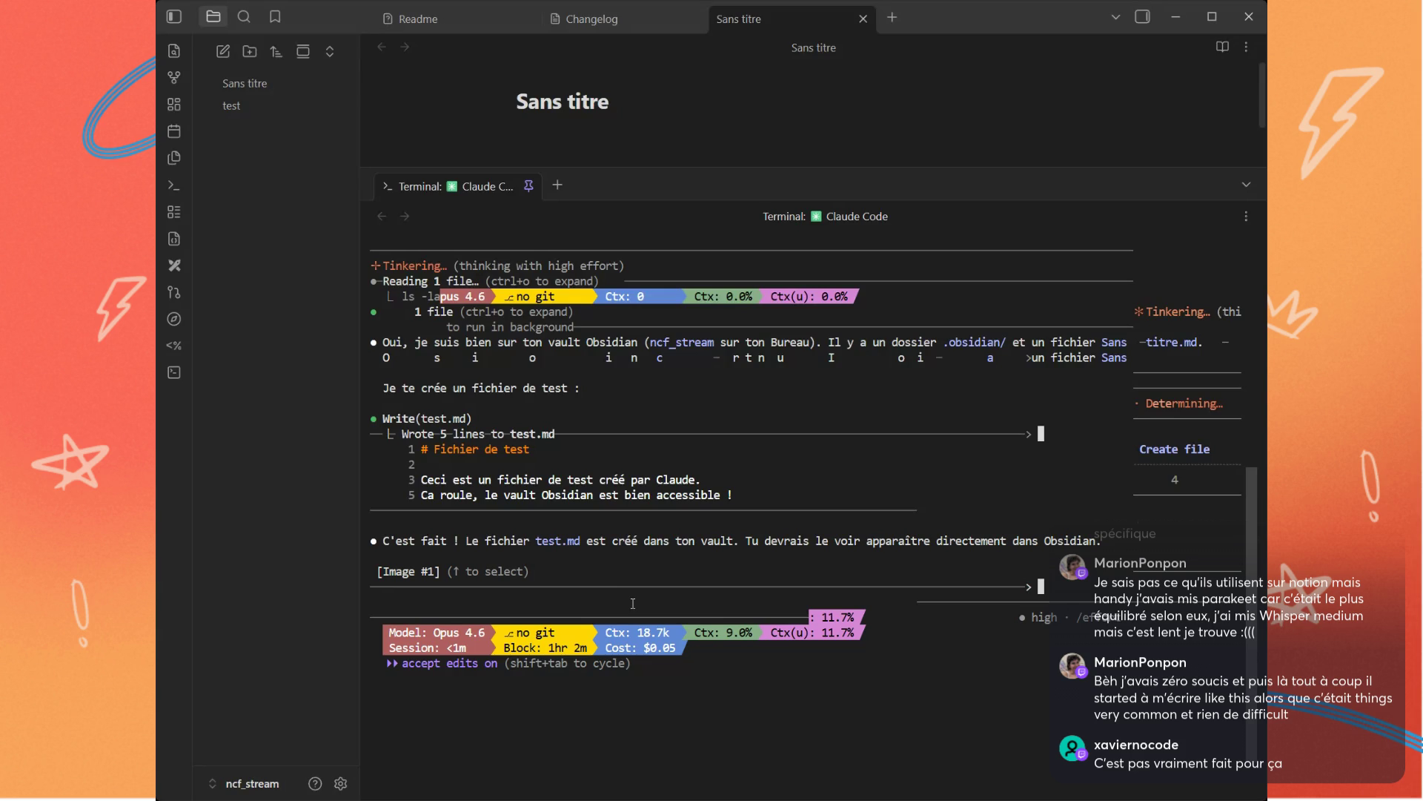
Step: Send the pasted vault screenshot to Claude Code
key(Return)
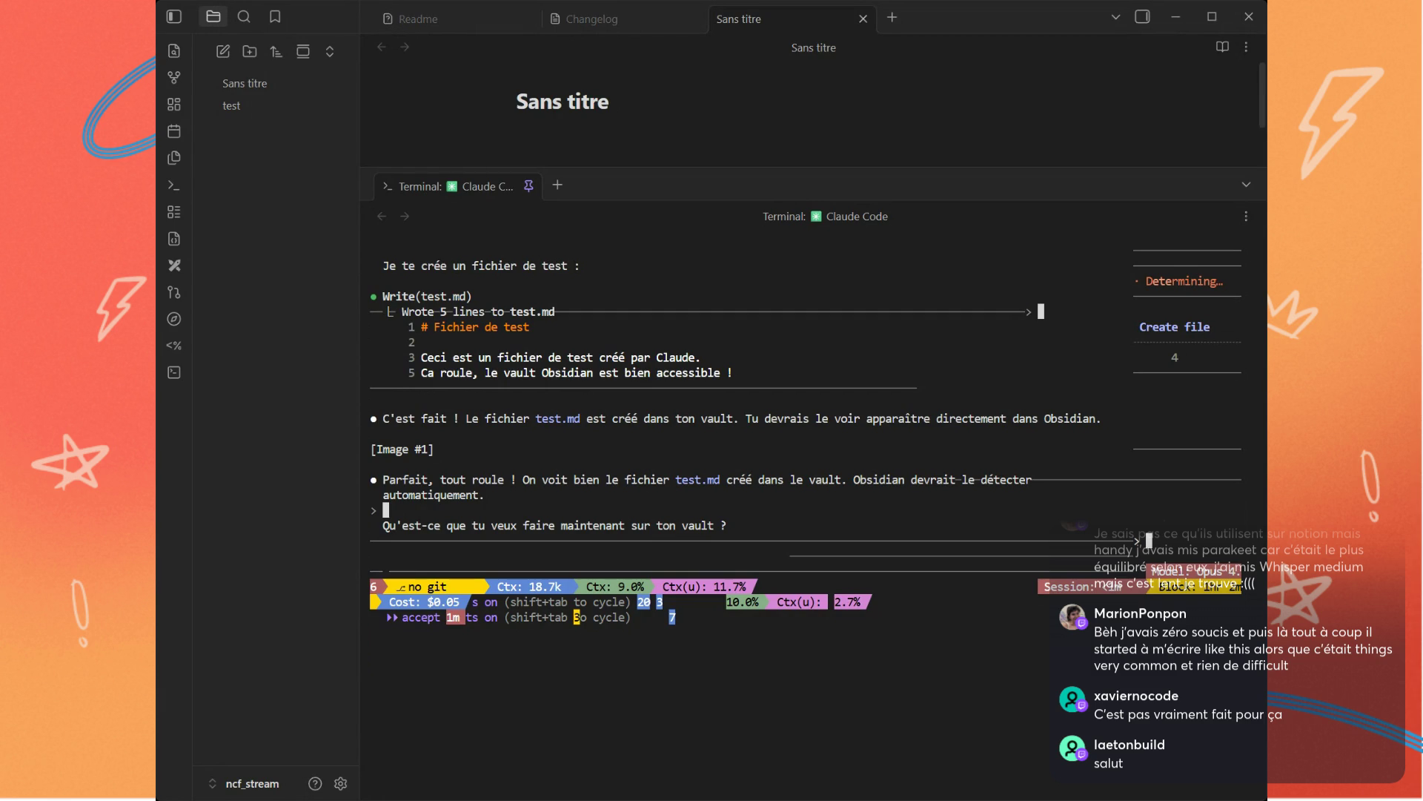
scroll(723, 579, up, 2)
scroll(723, 579, up, 2)
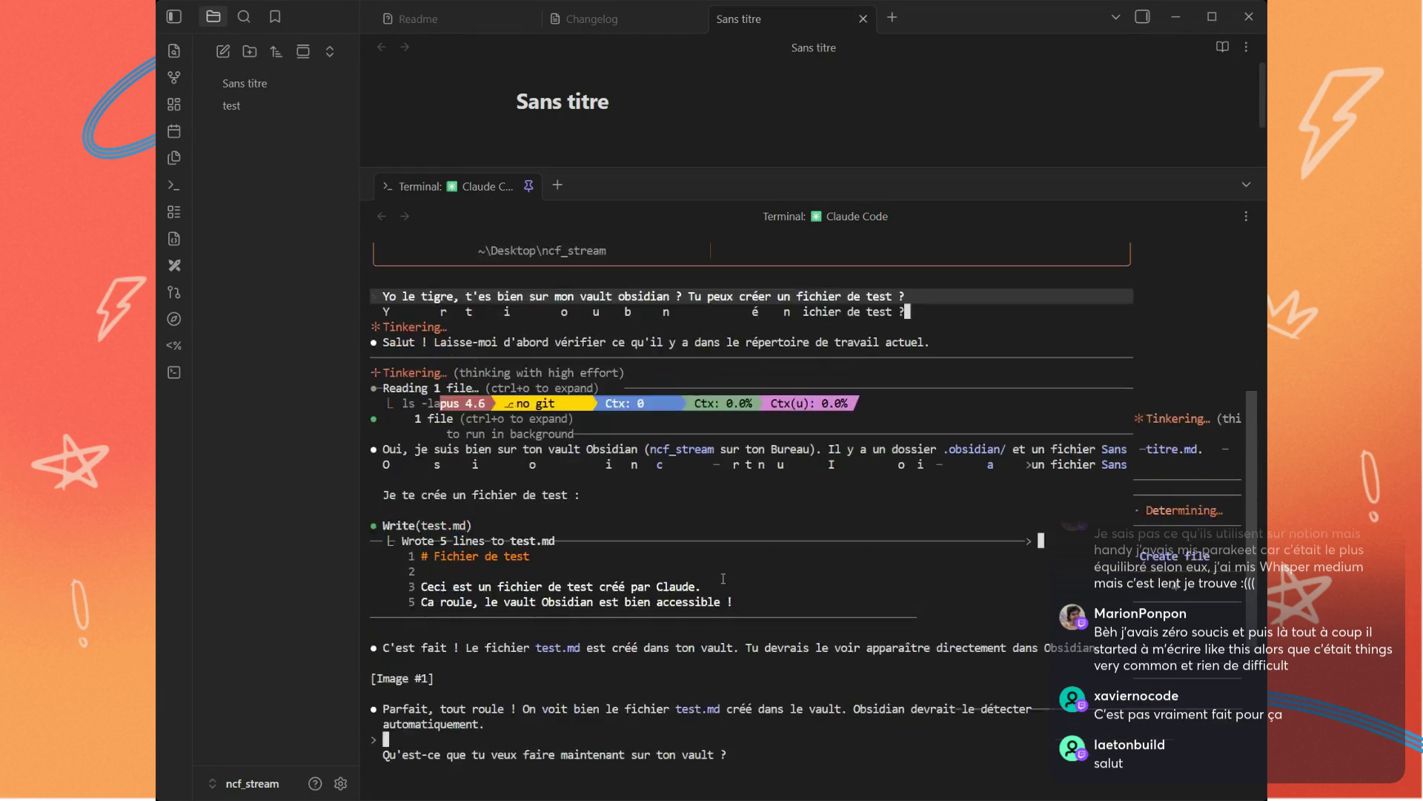
scroll(724, 578, up, 2)
scroll(722, 578, down, 2)
scroll(723, 579, down, 2)
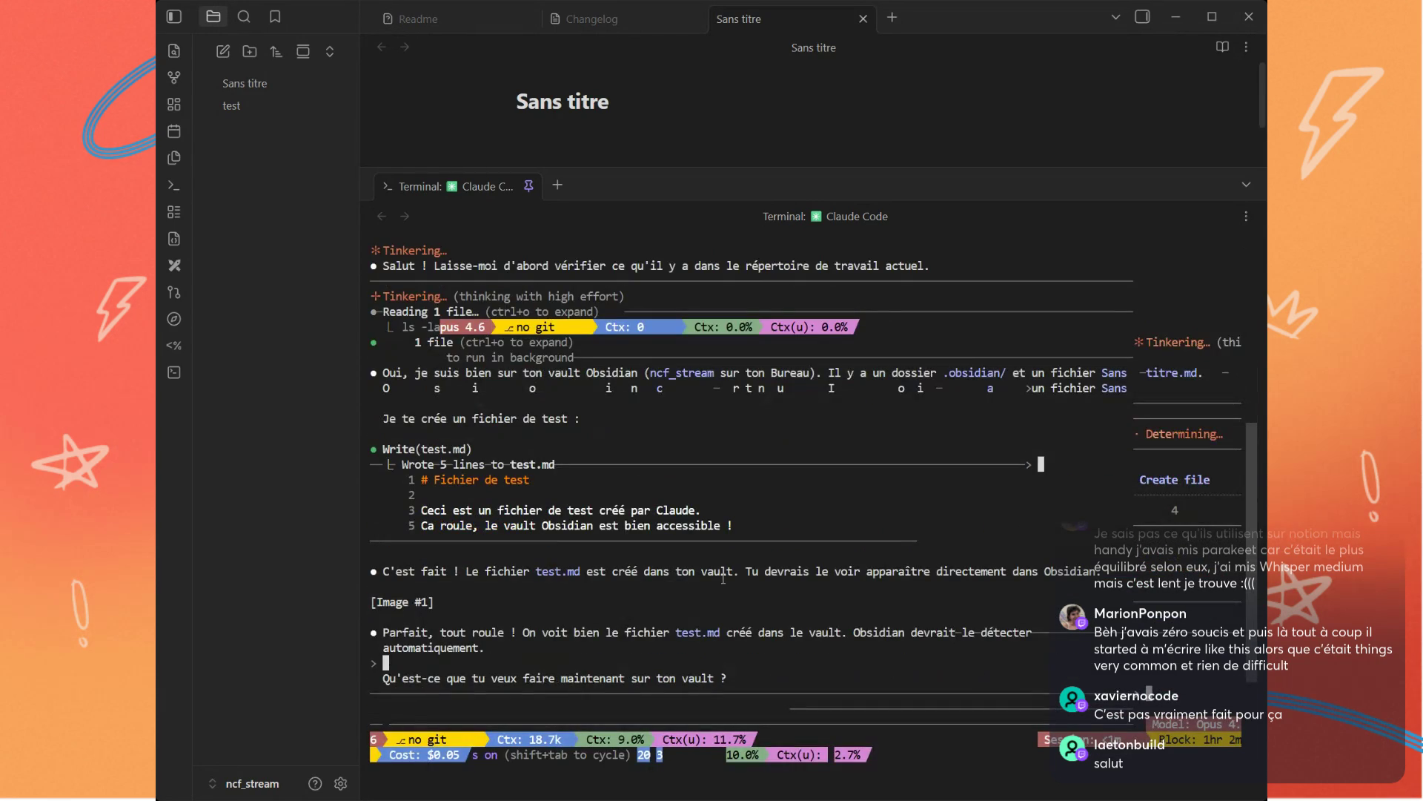
scroll(724, 579, down, 2)
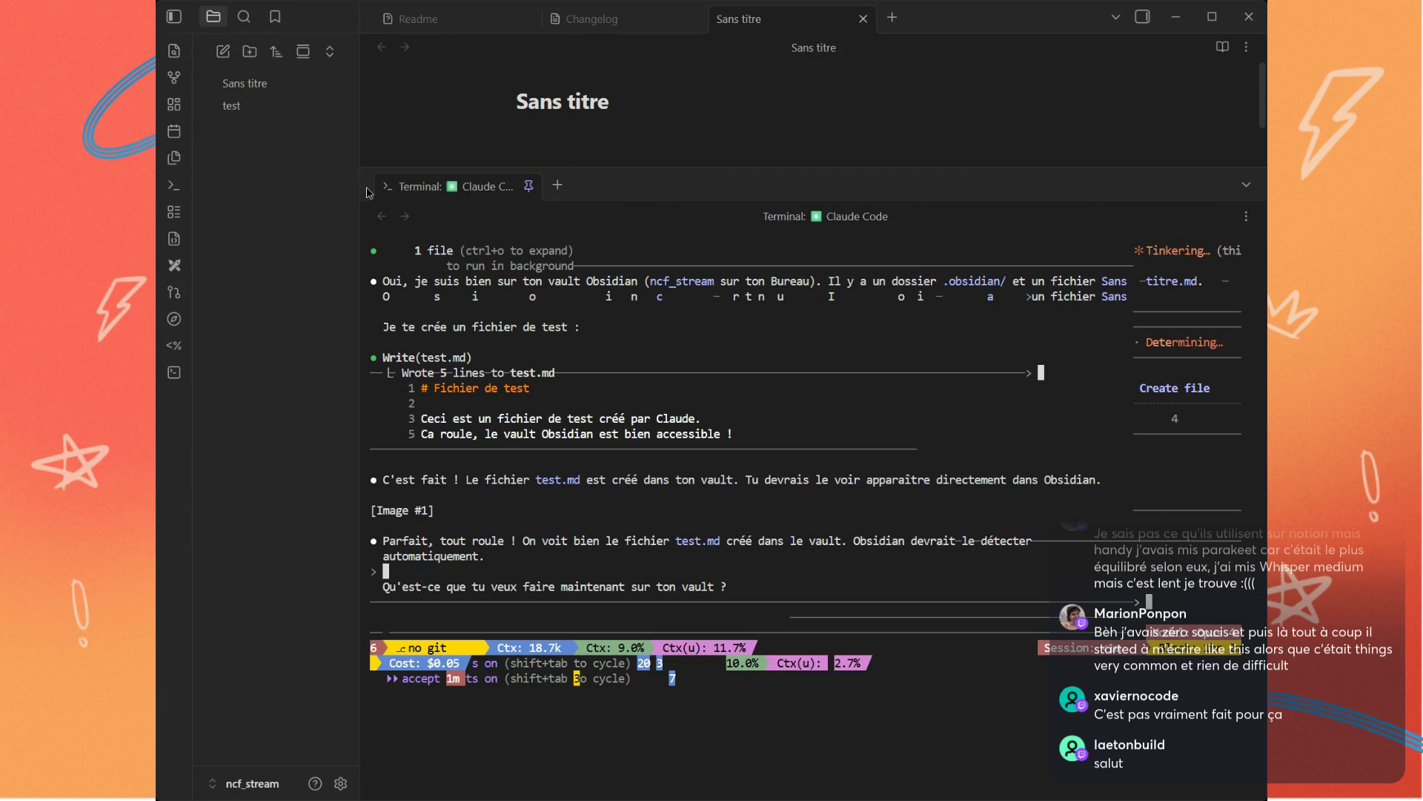
click(530, 186)
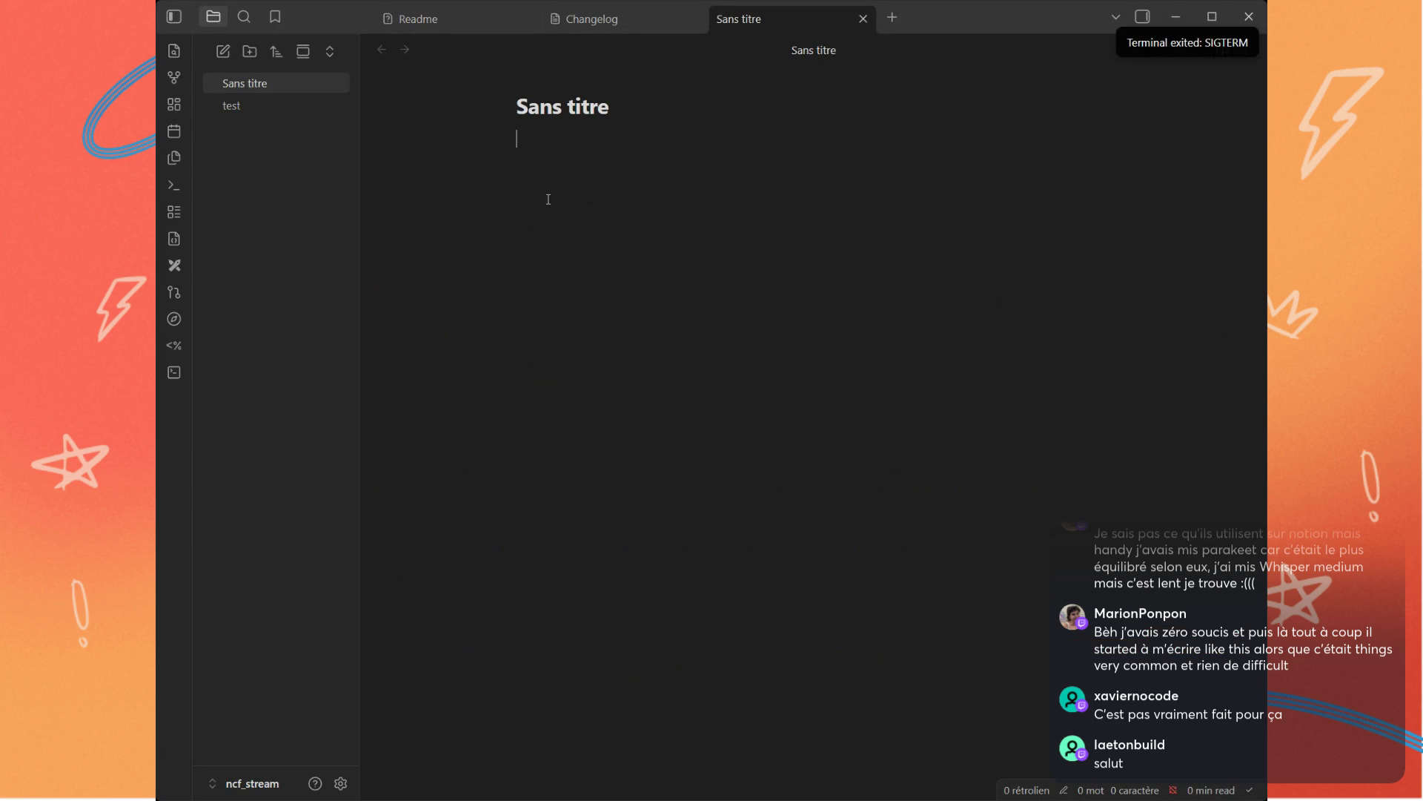
Step: Uninstall the Terminal community plugin from the settings and close them
click(341, 783)
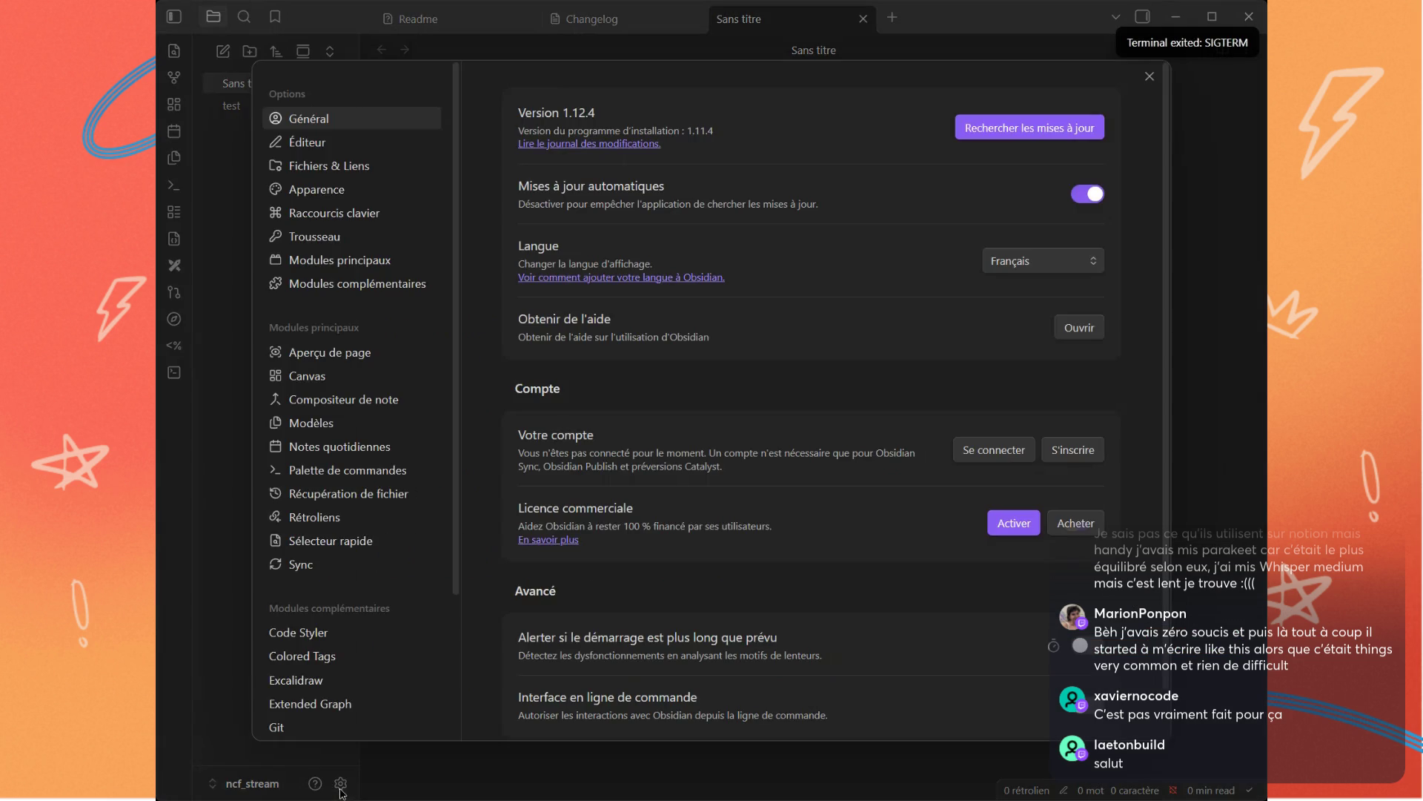
click(356, 285)
scroll(671, 495, down, 3)
scroll(671, 494, down, 2)
scroll(670, 495, down, 2)
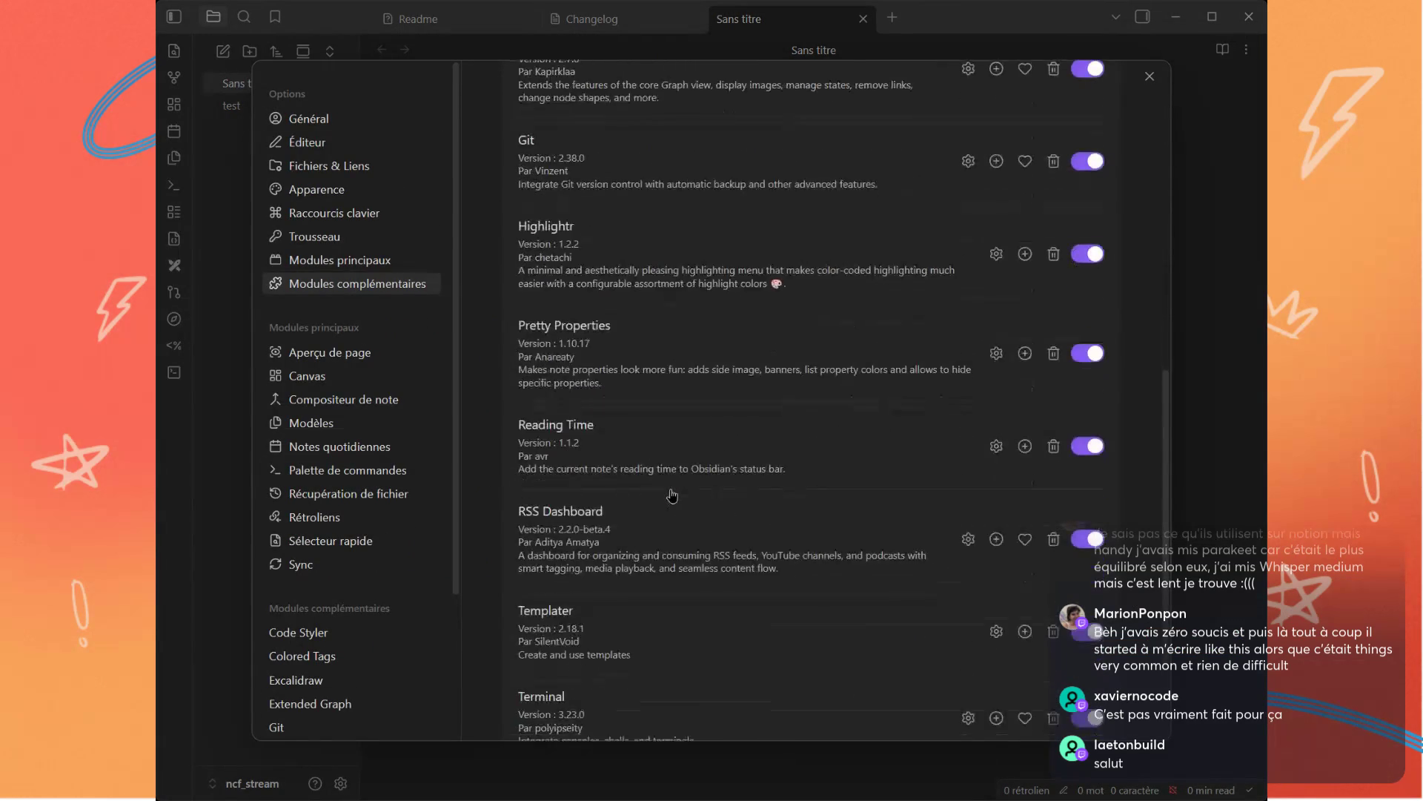
scroll(671, 496, down, 2)
click(1053, 554)
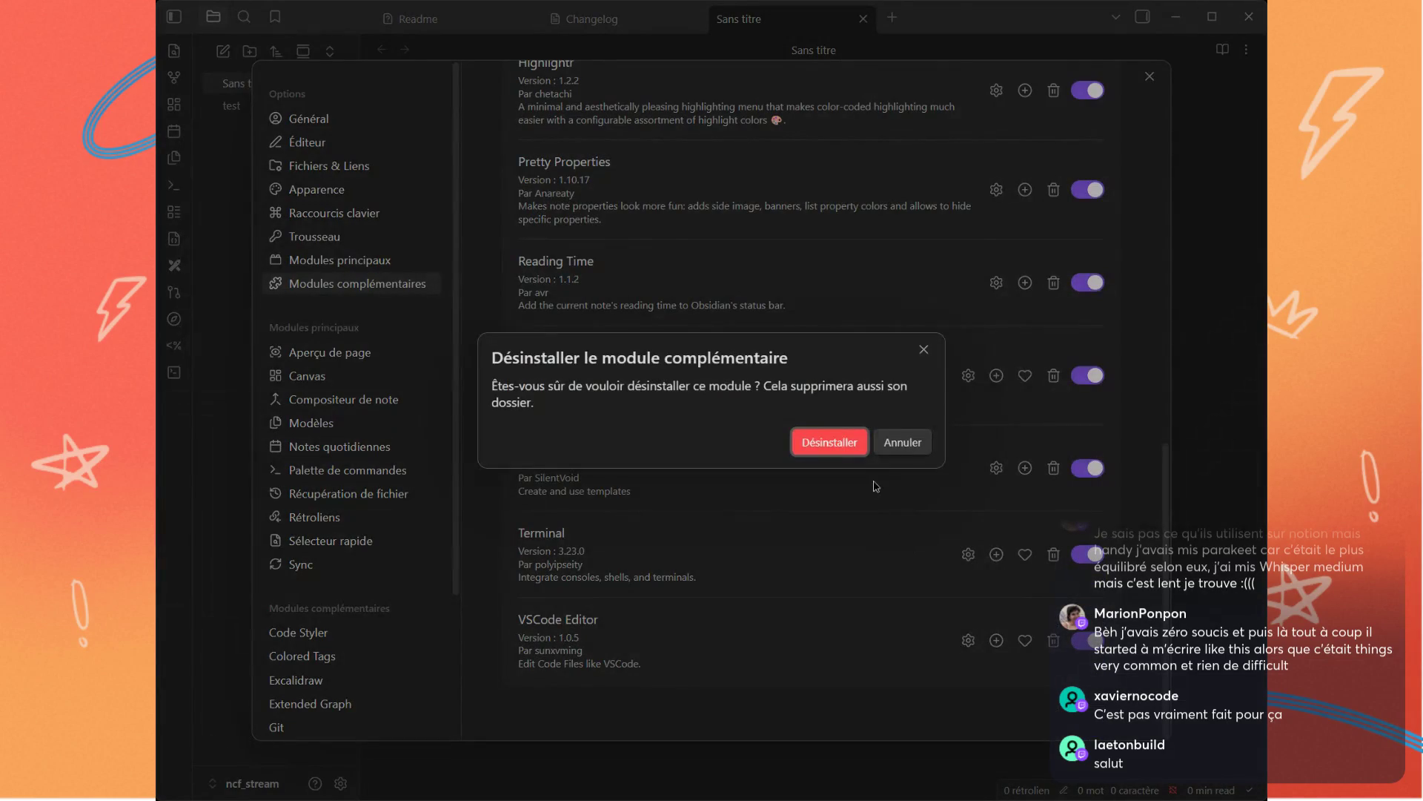
click(830, 444)
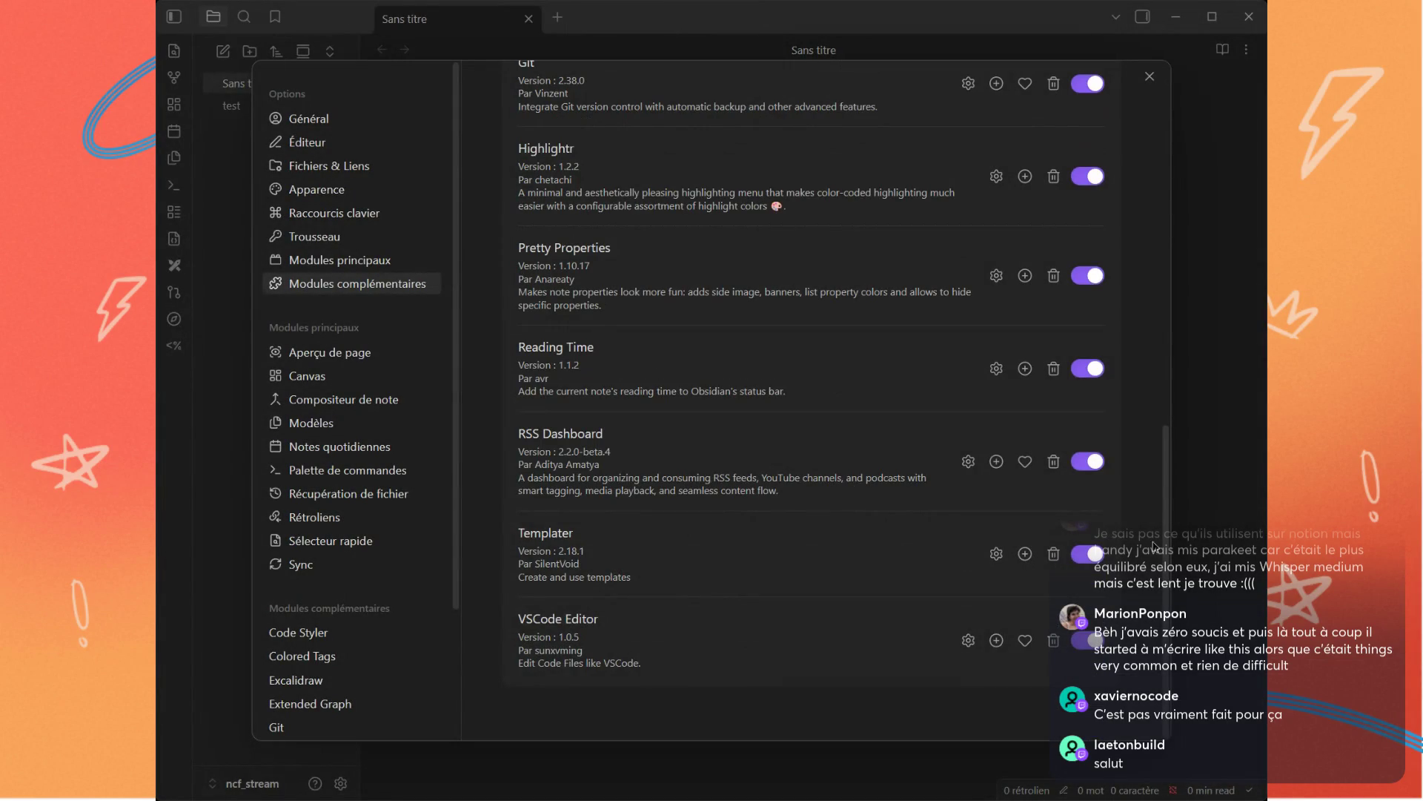
key(Escape)
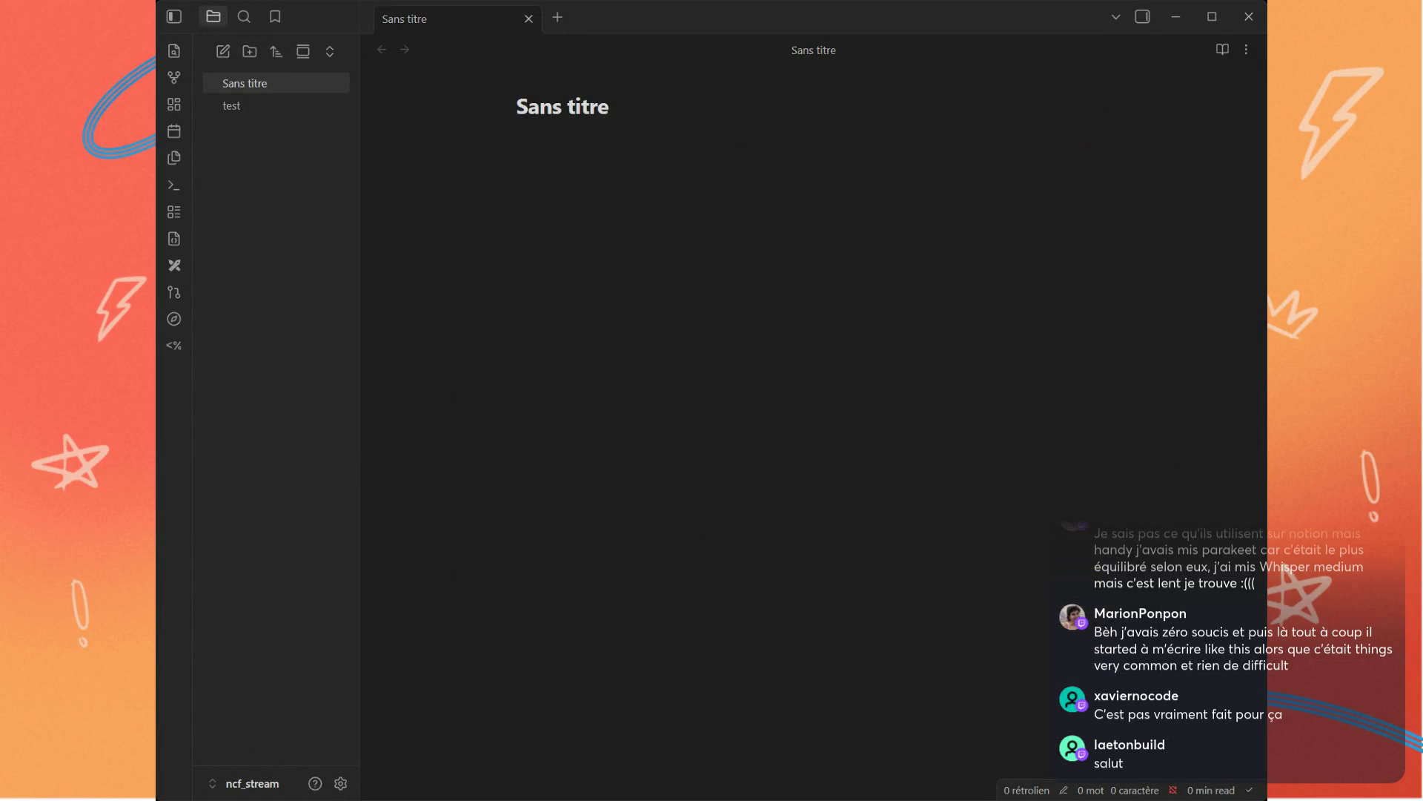
Step: Delete the test note and the Sans titre note via Supprimer, leaving the vault empty
click(279, 105)
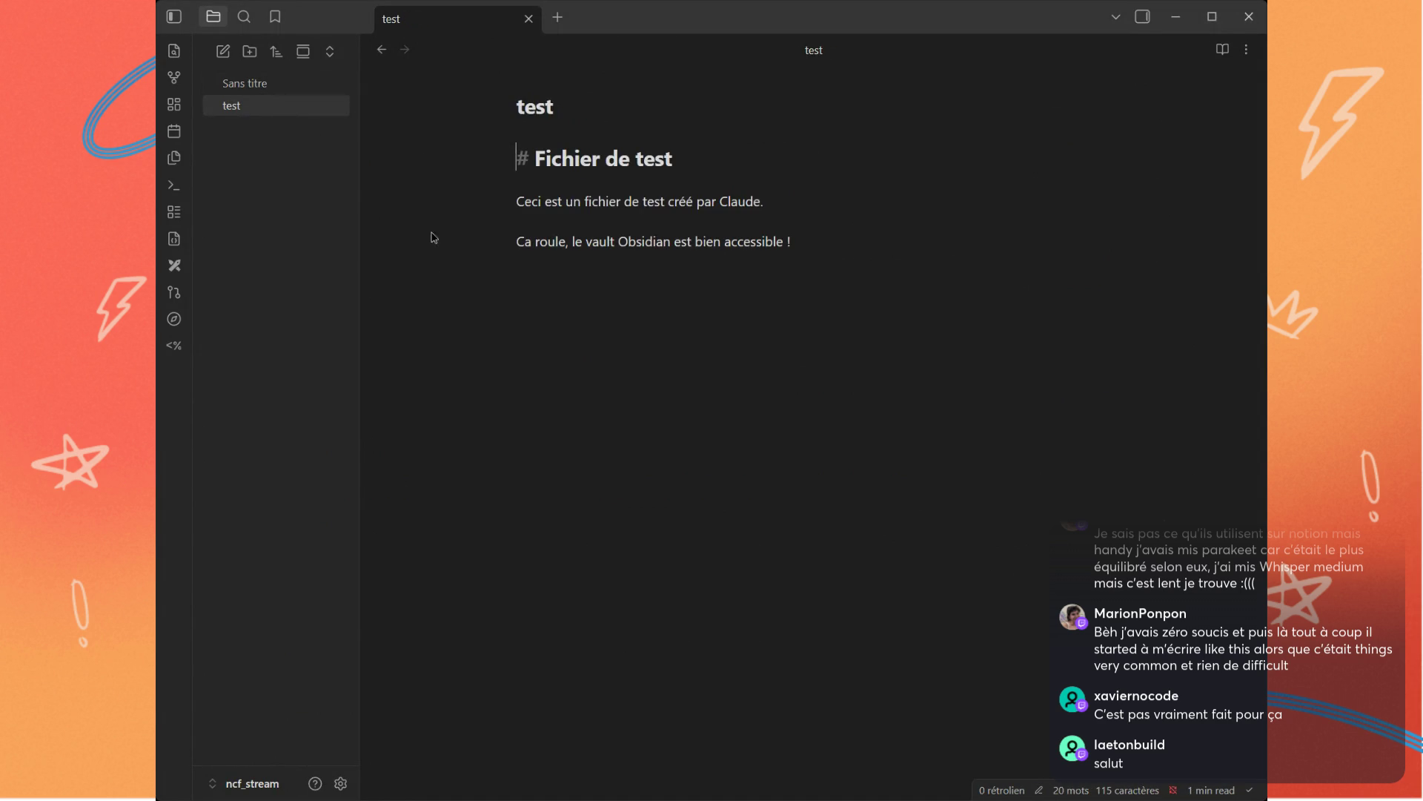
right_click(233, 109)
click(278, 493)
key(Return)
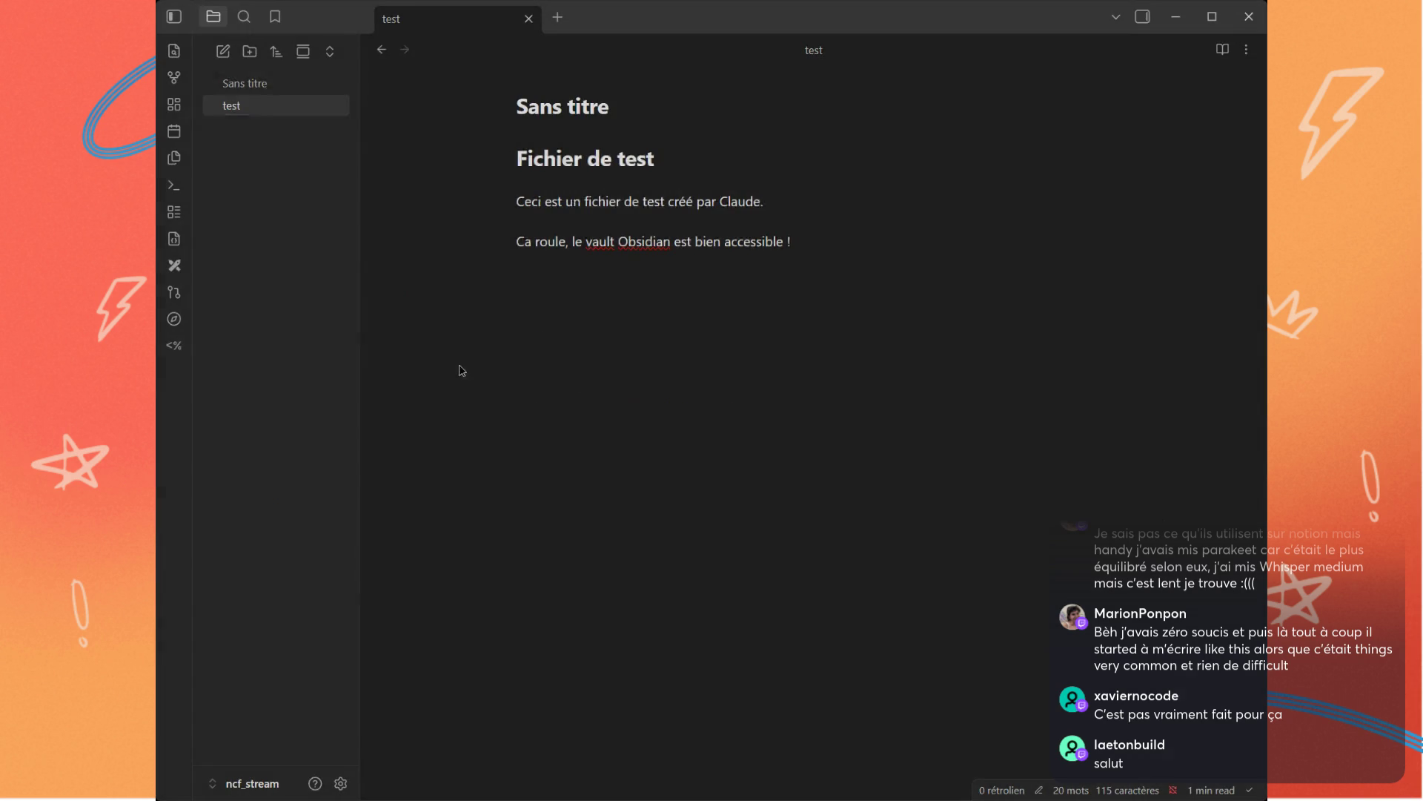
right_click(241, 86)
click(286, 464)
click(497, 461)
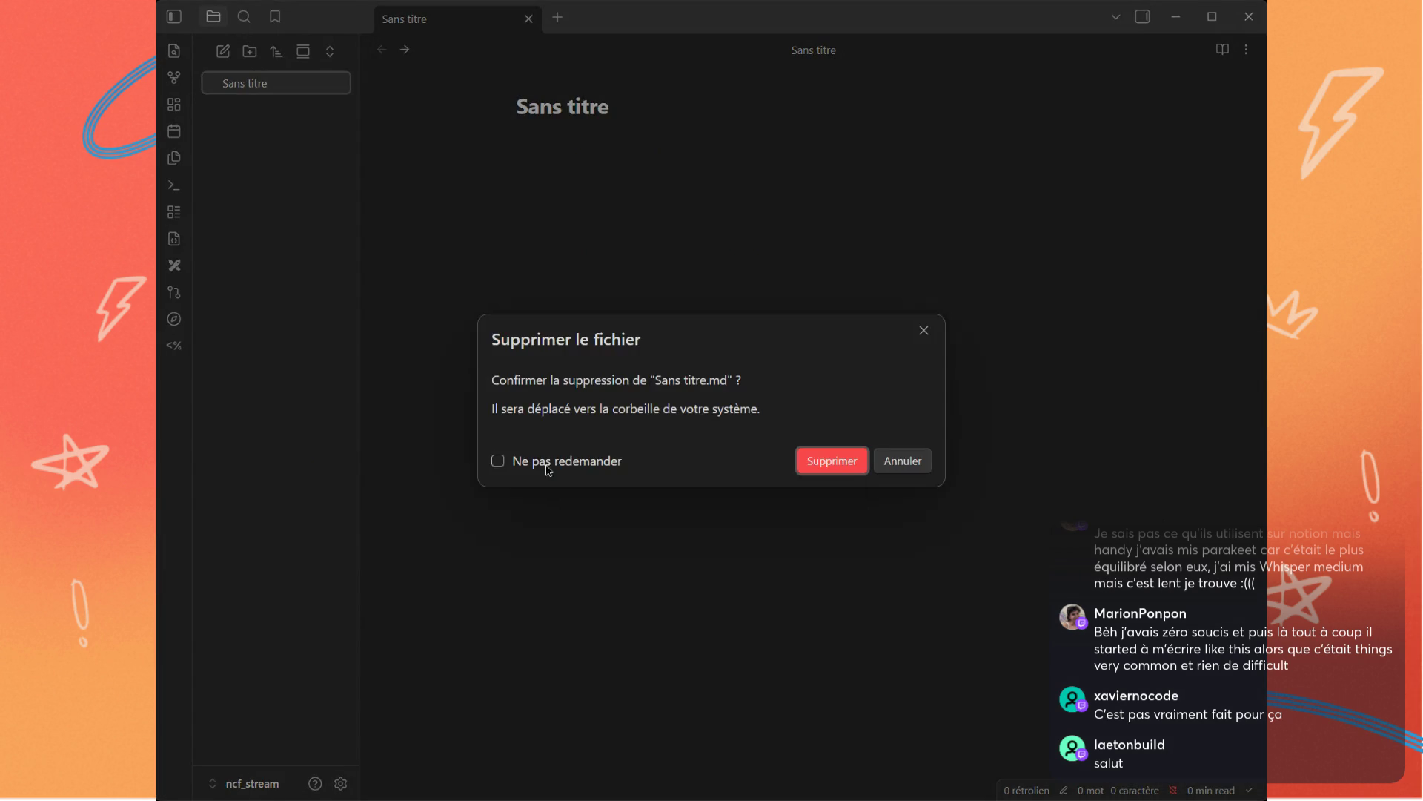
click(833, 461)
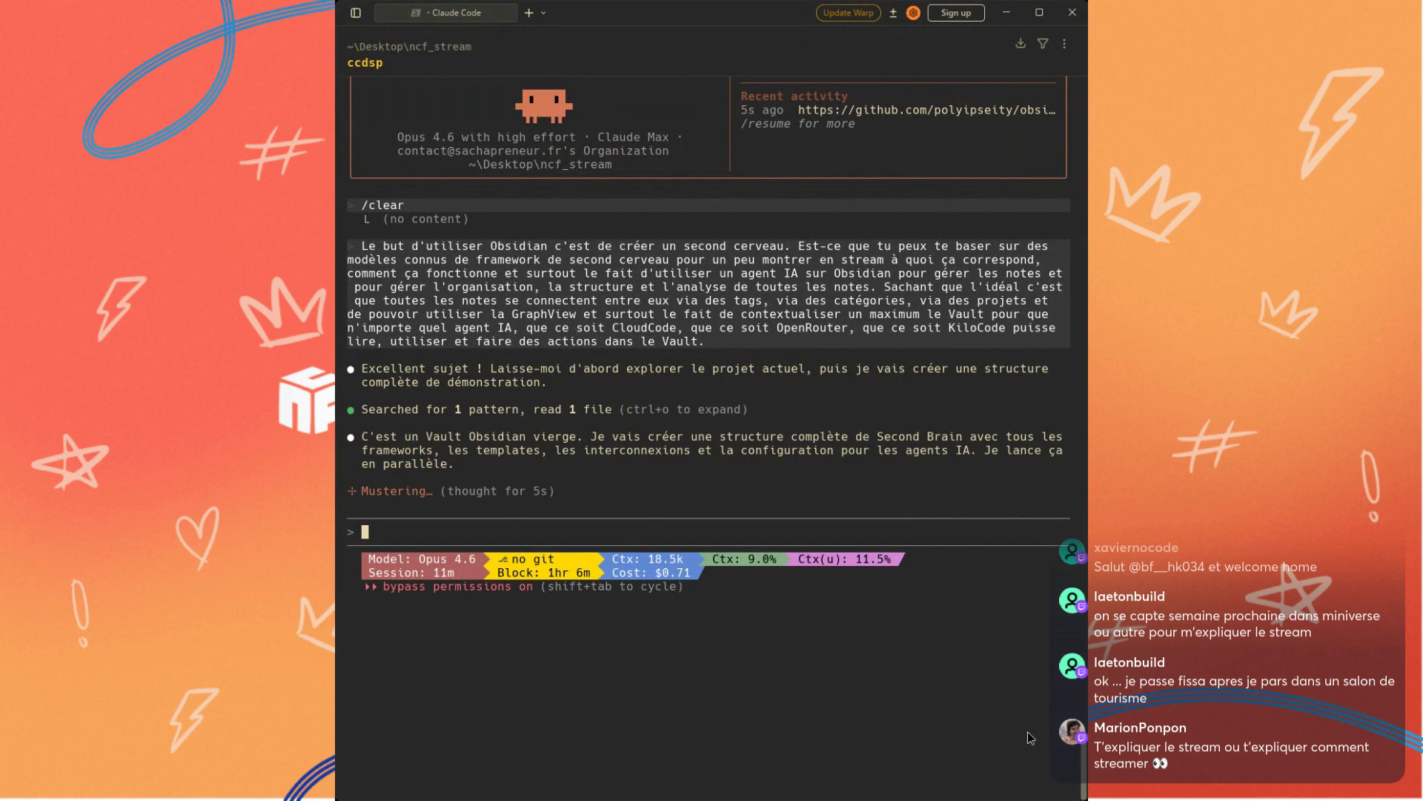
Step: Enlarge the Warp terminal text while Claude Code builds the Second Brain structure
key(ctrl+equal)
key(ctrl+equal)
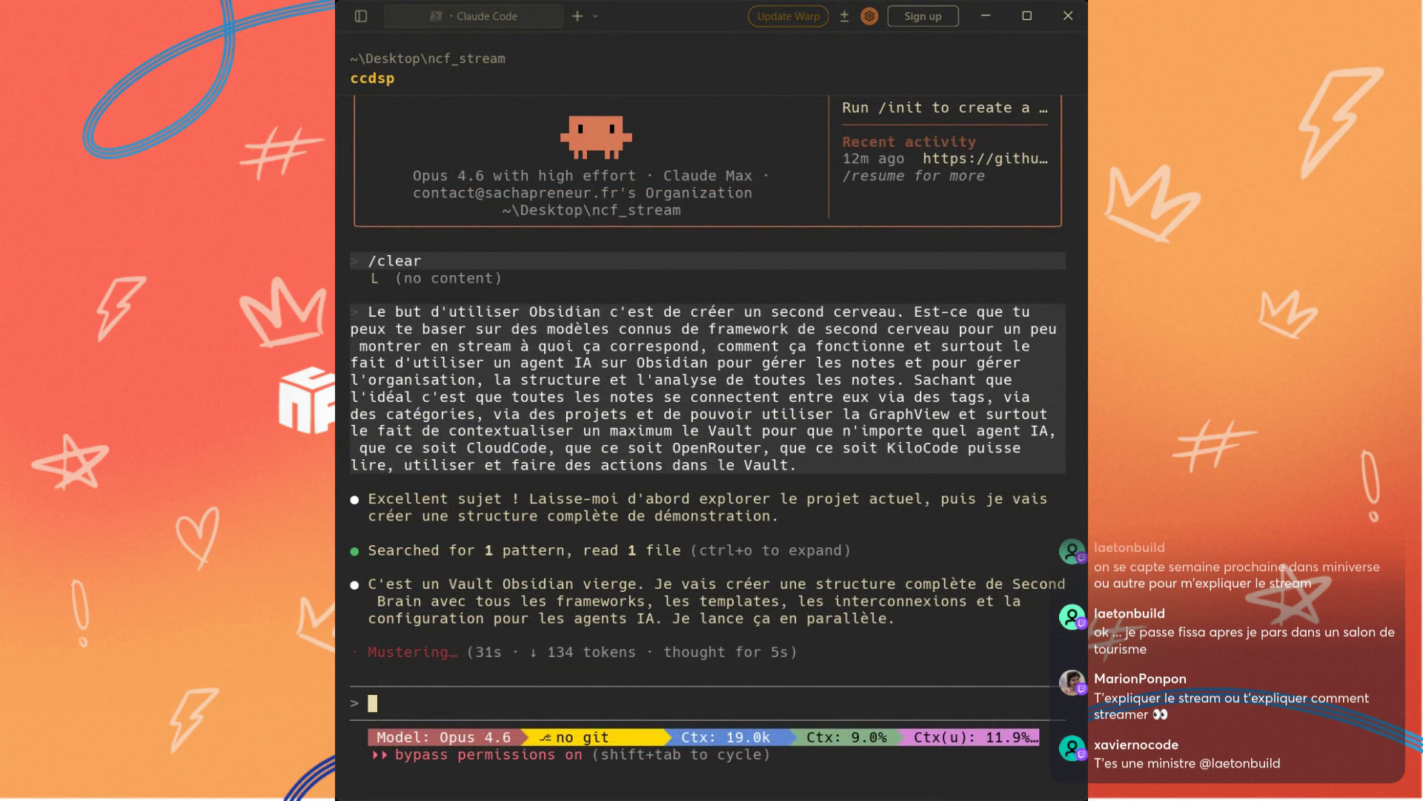
Step: Widen the Warp window, then pull its edge back slightly
drag(1084, 349, 1284, 366)
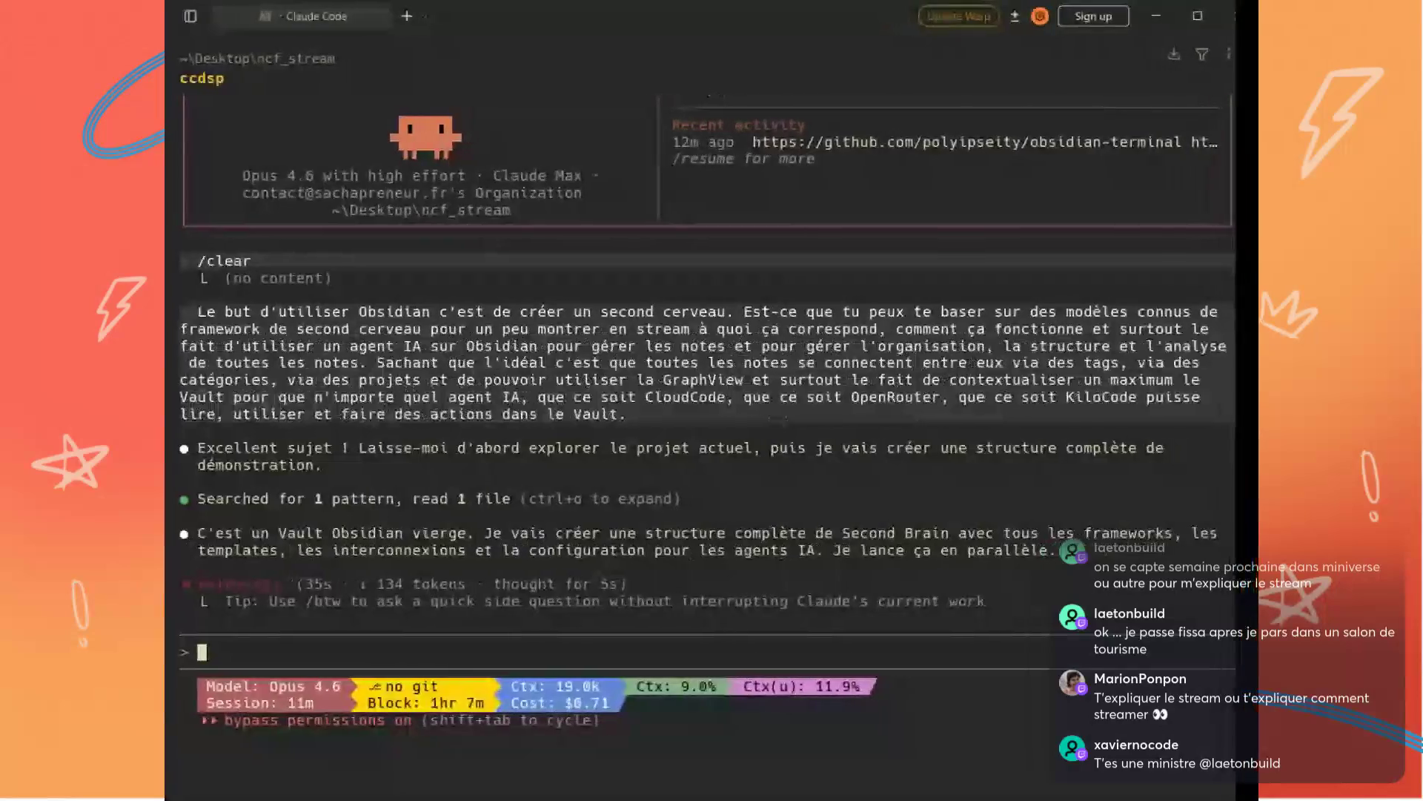
drag(1284, 364, 1220, 354)
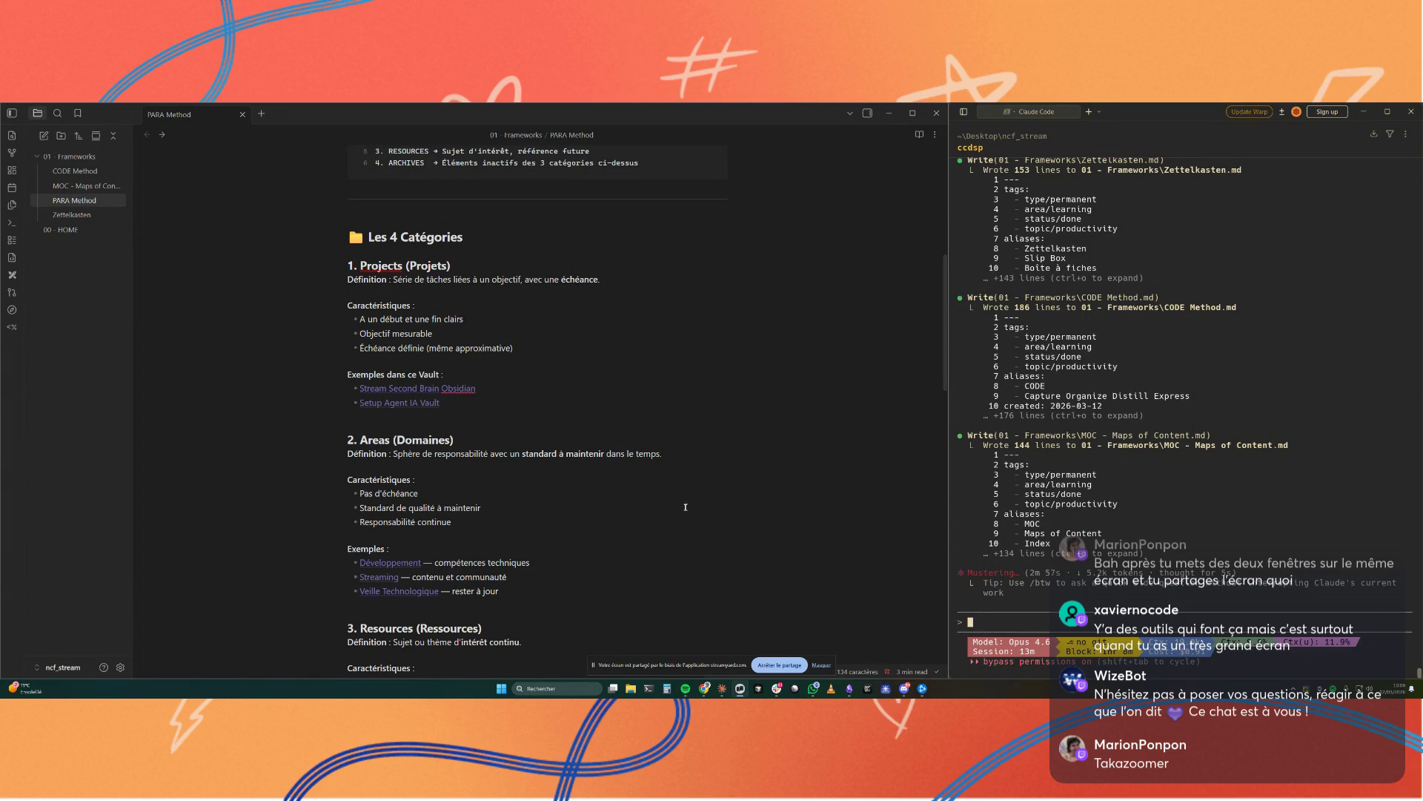
Step: Snap the Obsidian vault window to the right half of the screen beside Warp
click(733, 516)
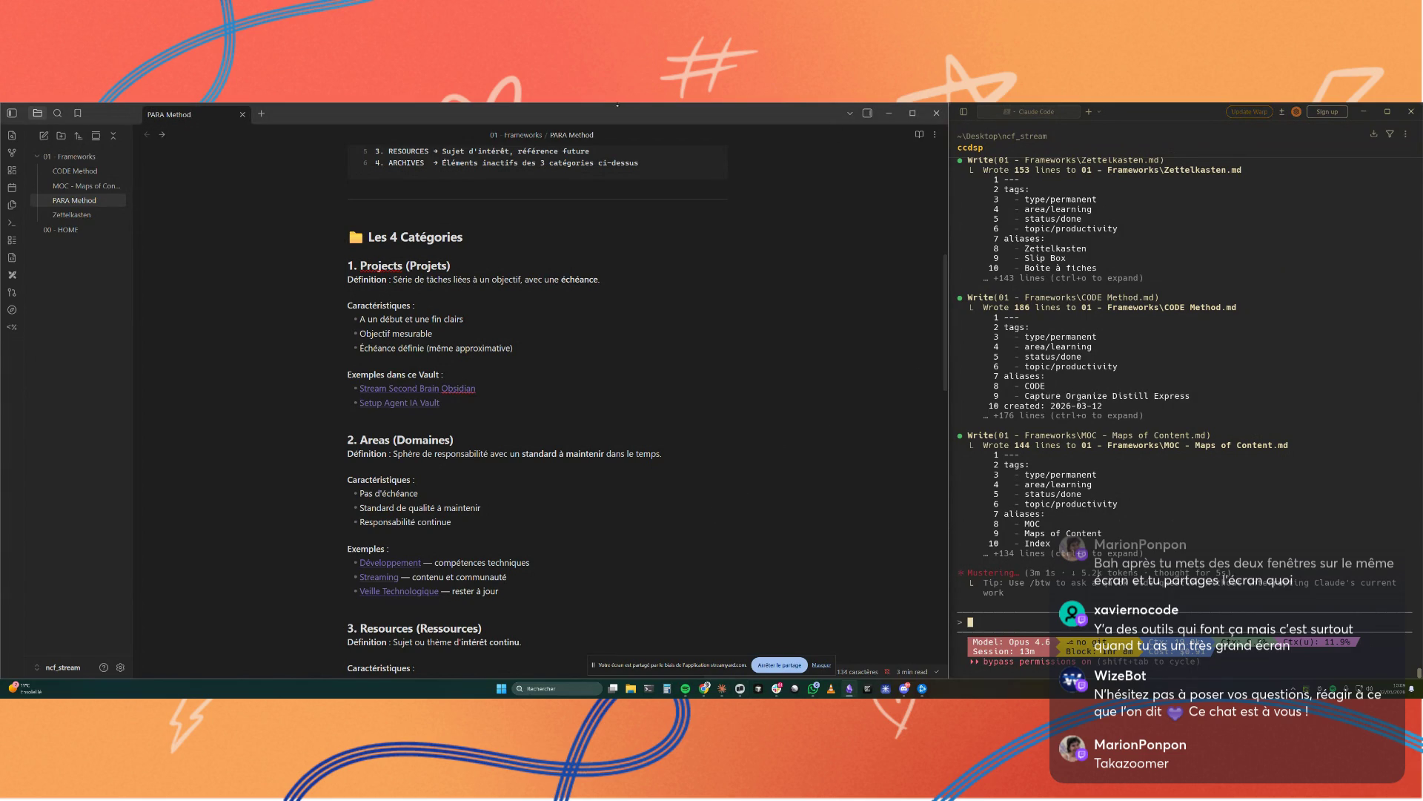
drag(733, 115, 736, 116)
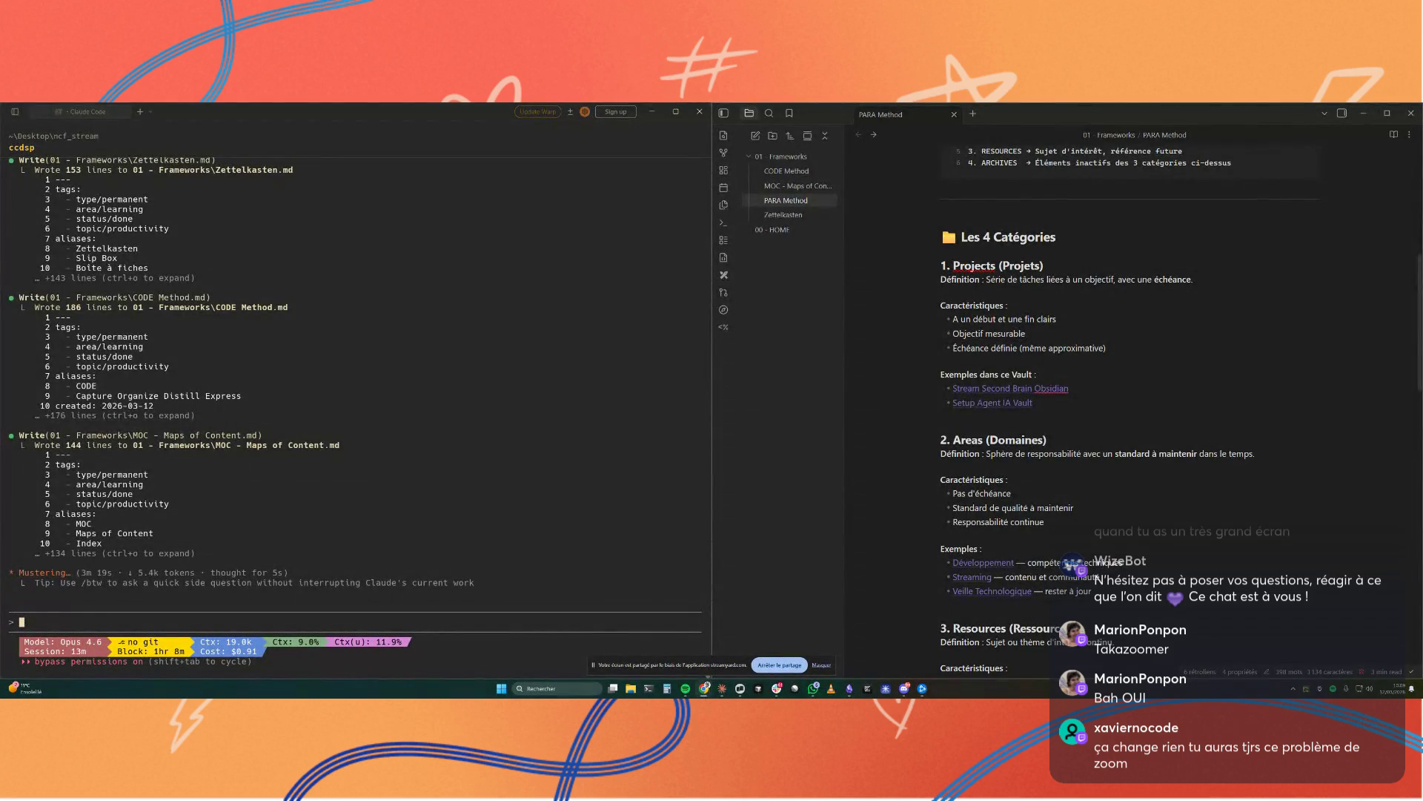
Step: Enlarge the Warp terminal text twice, then enlarge the PARA Method note text in Obsidian
key(ctrl+equal)
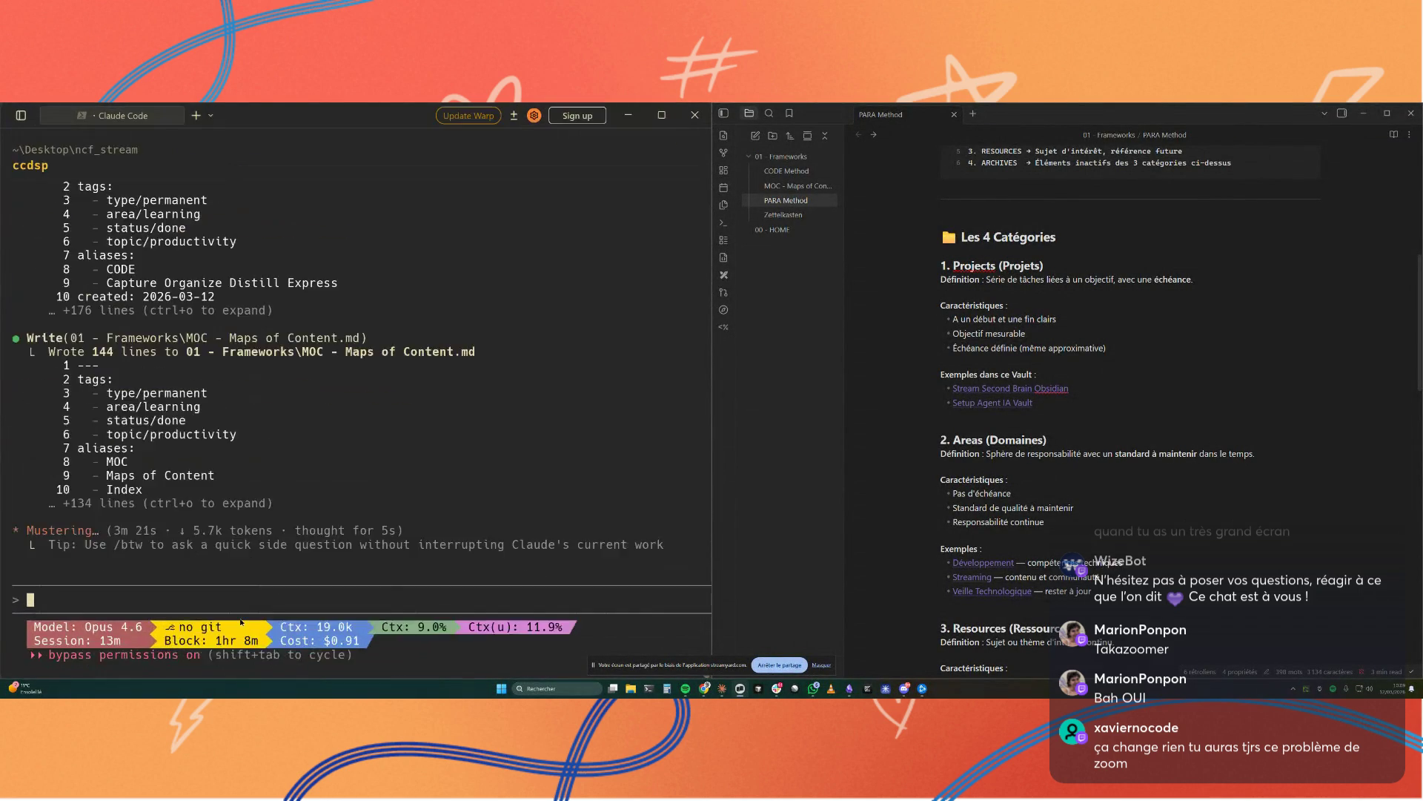
key(ctrl+equal)
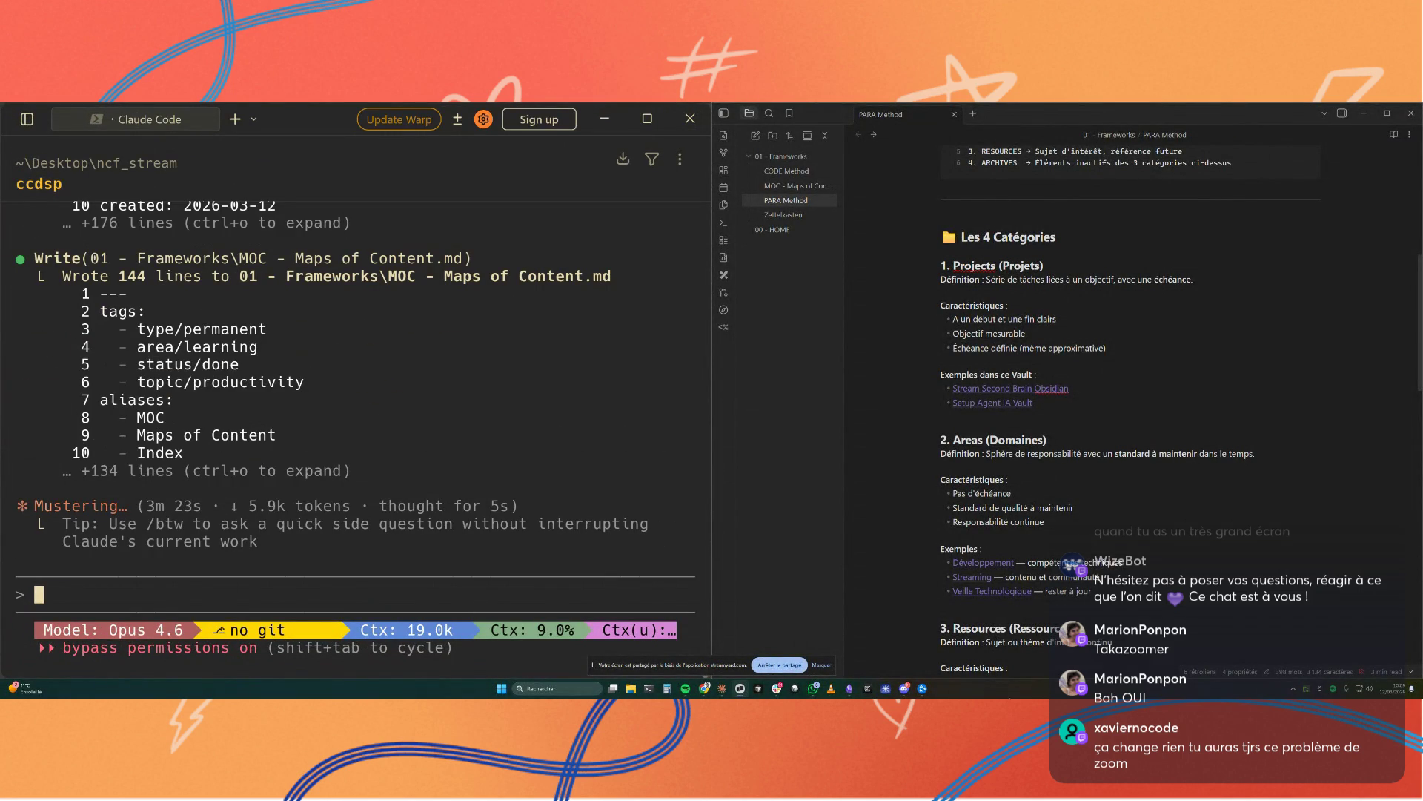
key(alt+Tab)
key(ctrl+equal)
key(ctrl+equal)
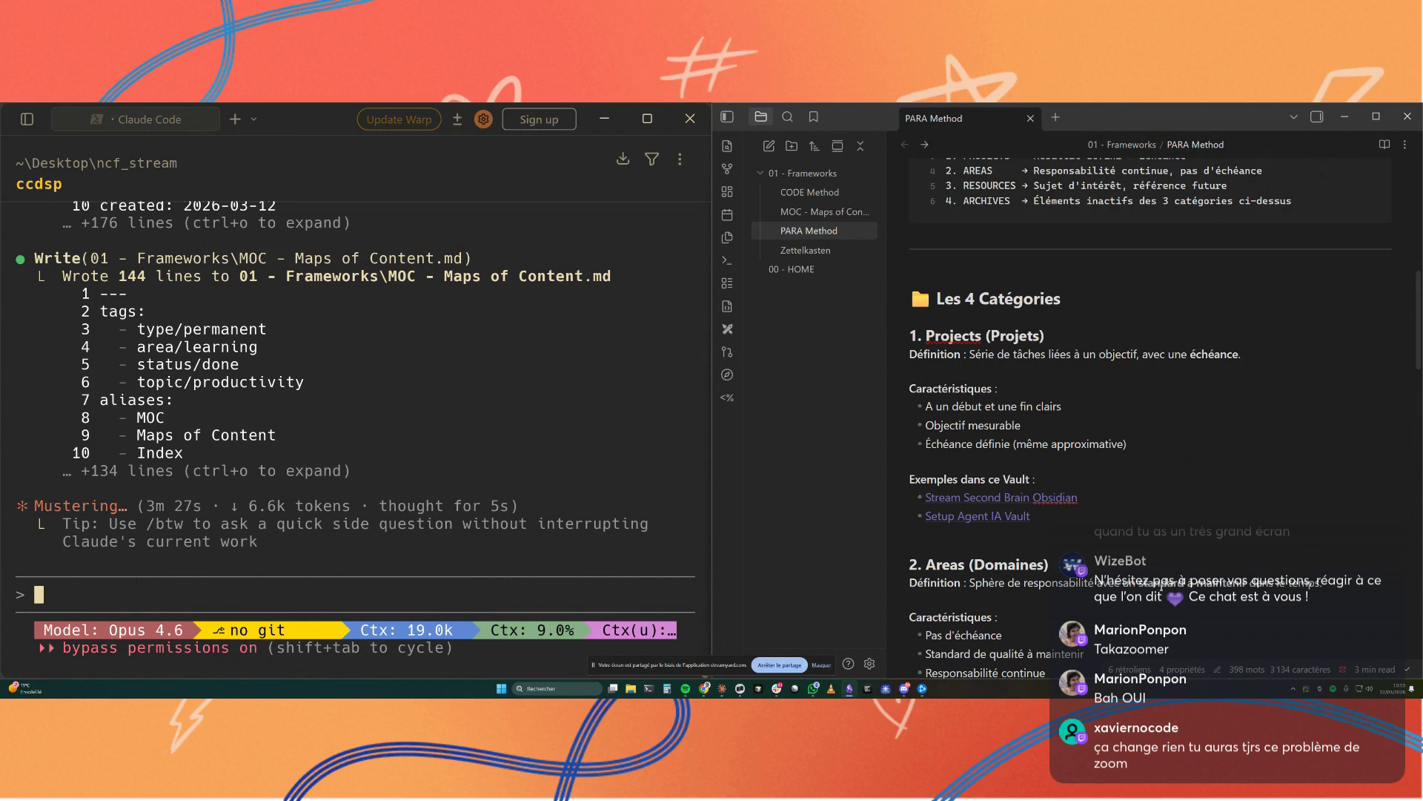
scroll(1152, 390, down, 1)
scroll(1162, 574, down, 1)
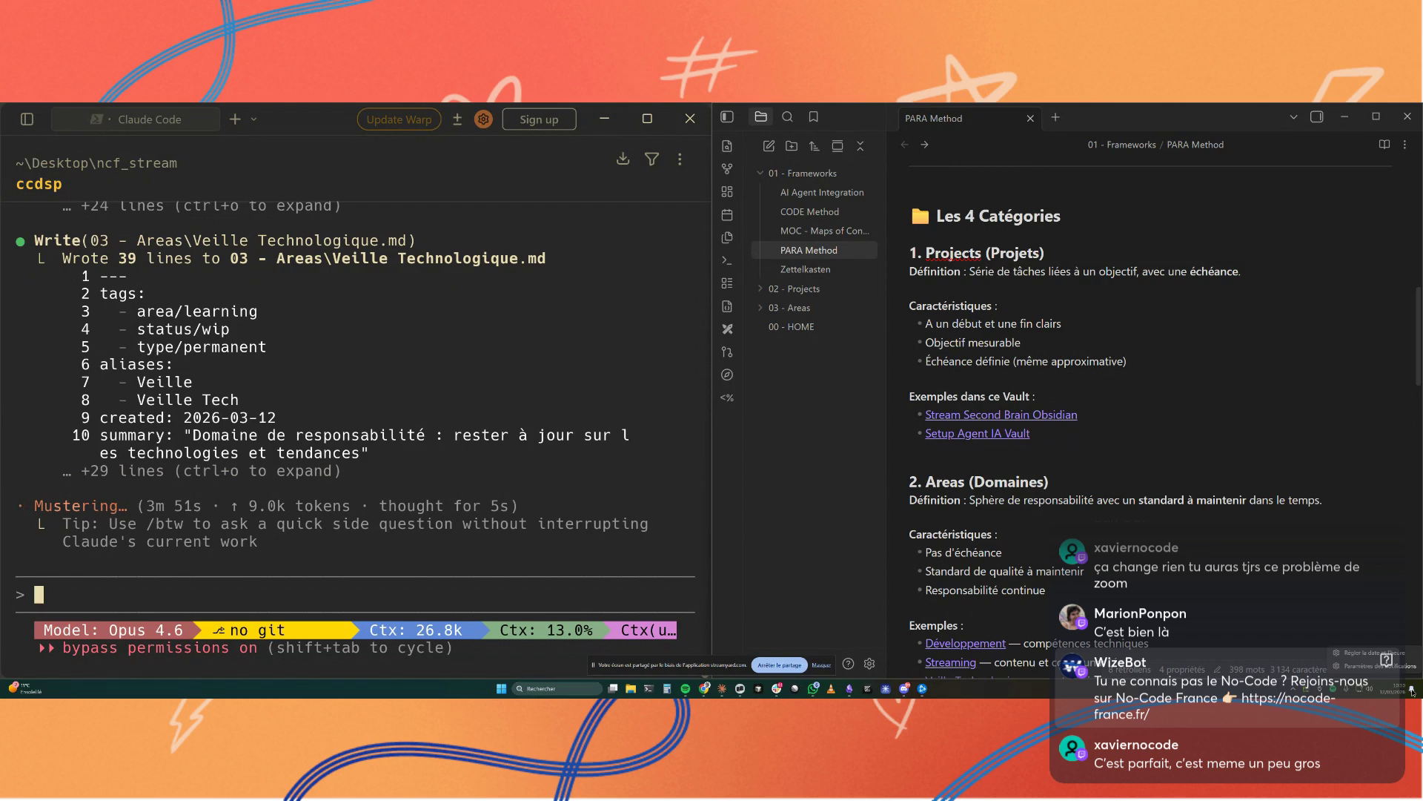
Step: Bring the PARA Method note's title back into view and shrink the Warp text slightly
click(1292, 686)
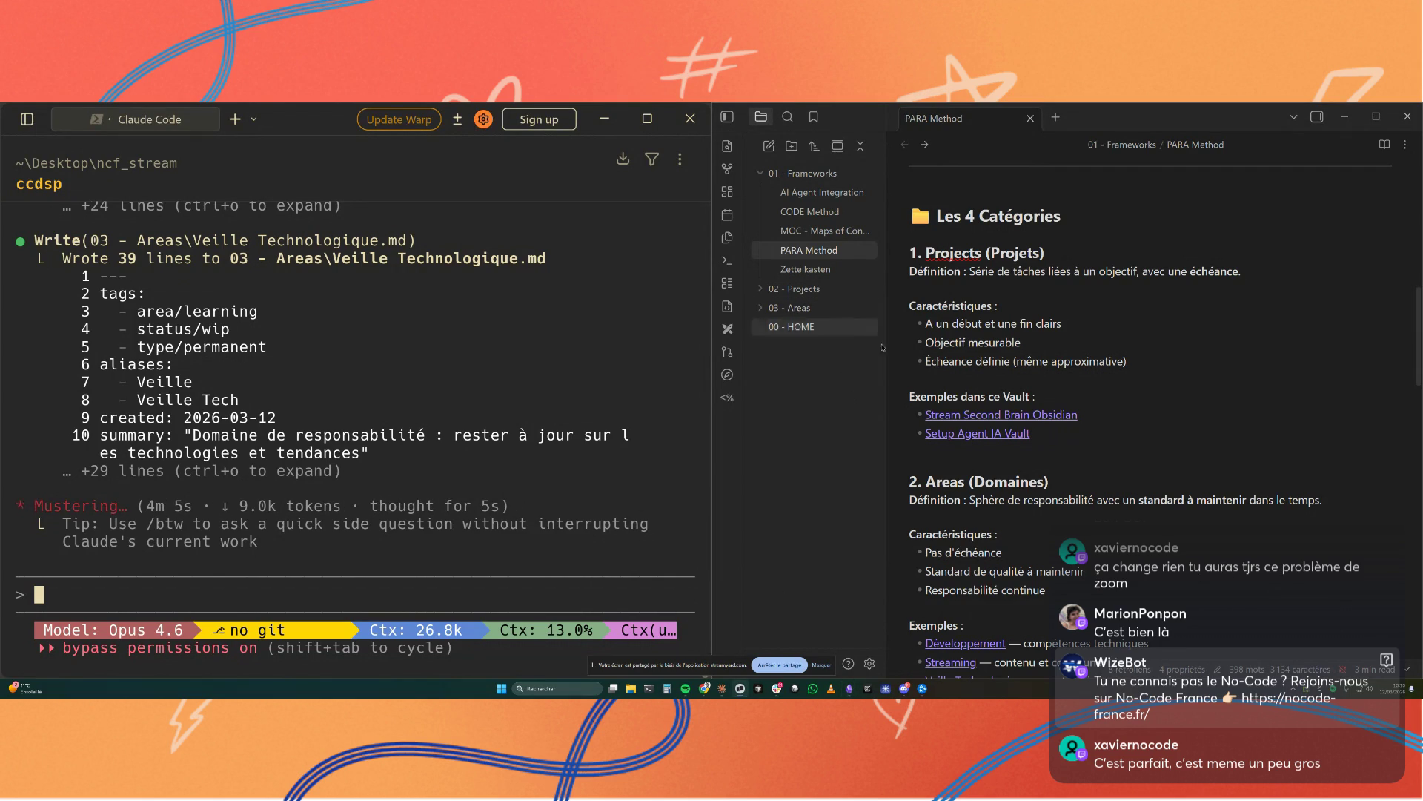
scroll(998, 456, up, 1)
scroll(999, 456, up, 2)
scroll(999, 457, up, 2)
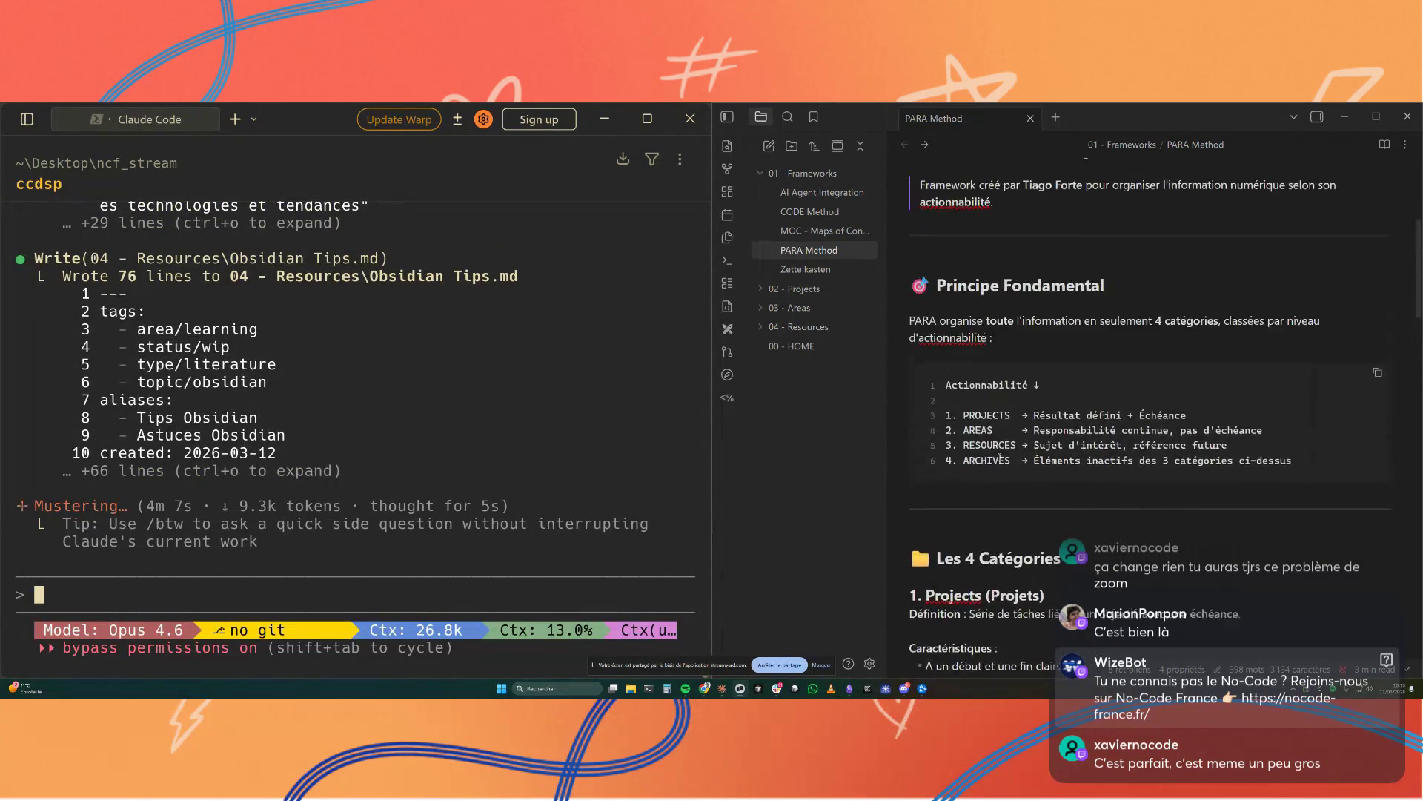
scroll(999, 456, up, 1)
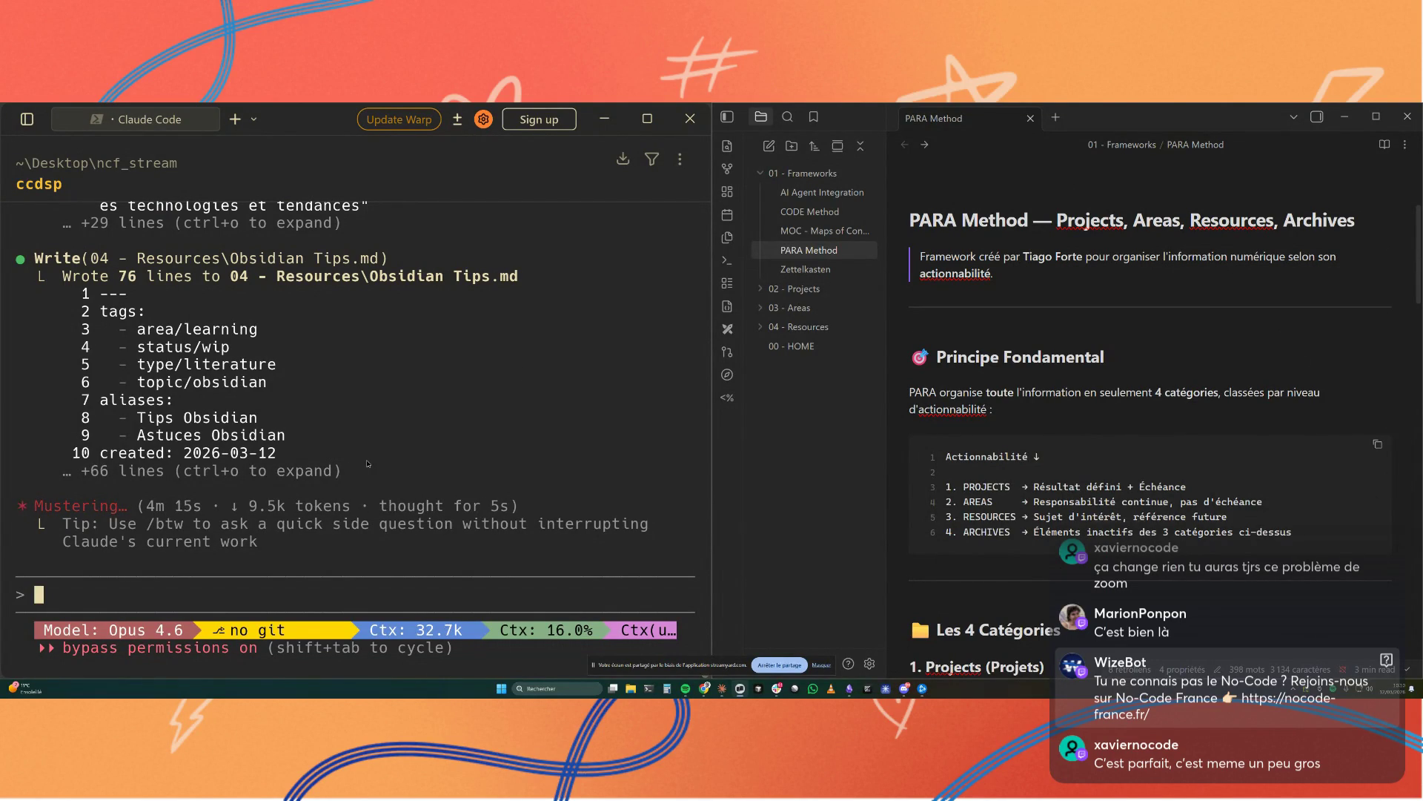
key(ctrl+minus)
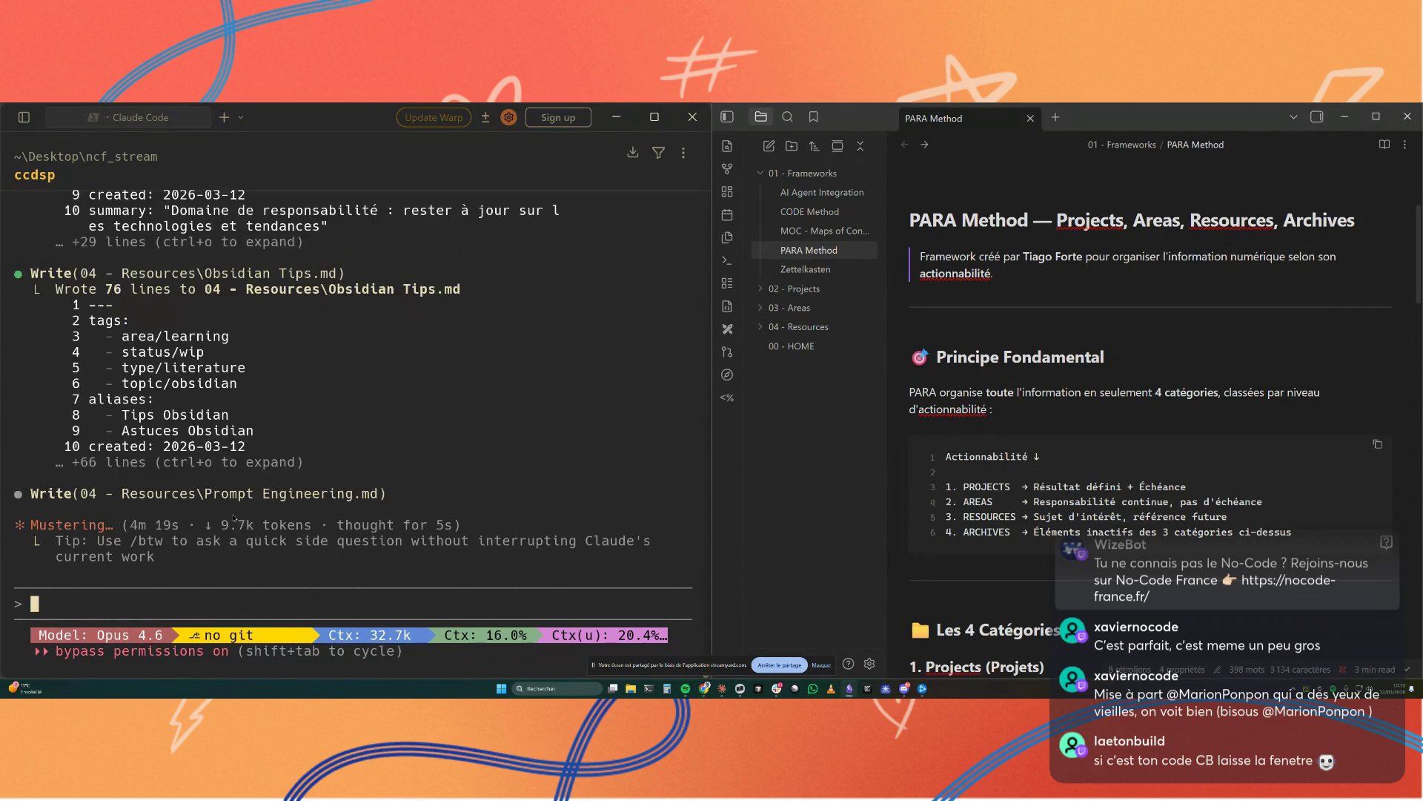
Step: Shrink then re-enlarge the Warp text while Claude Code writes Prompt Engineering and Inbox notes
key(ctrl+minus)
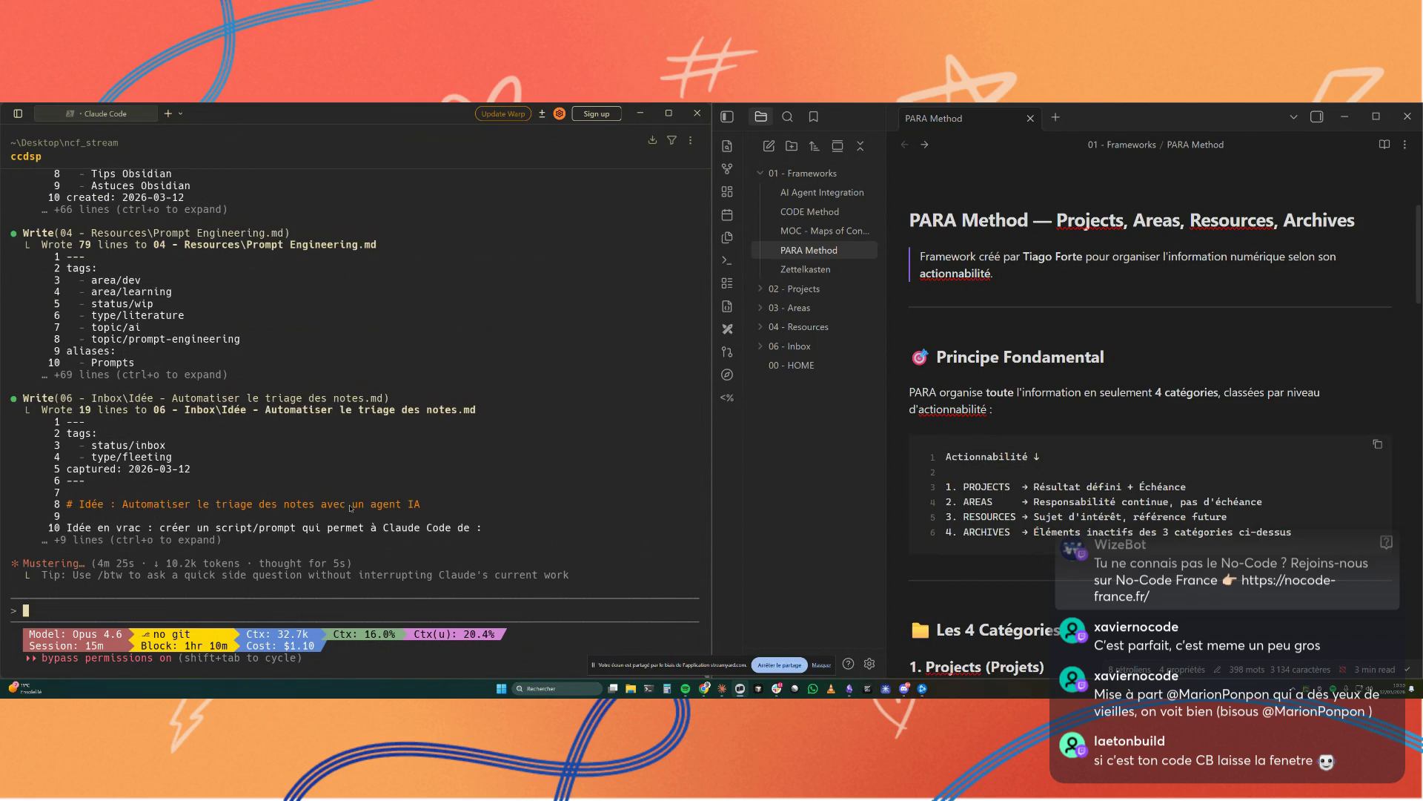
key(ctrl+equal)
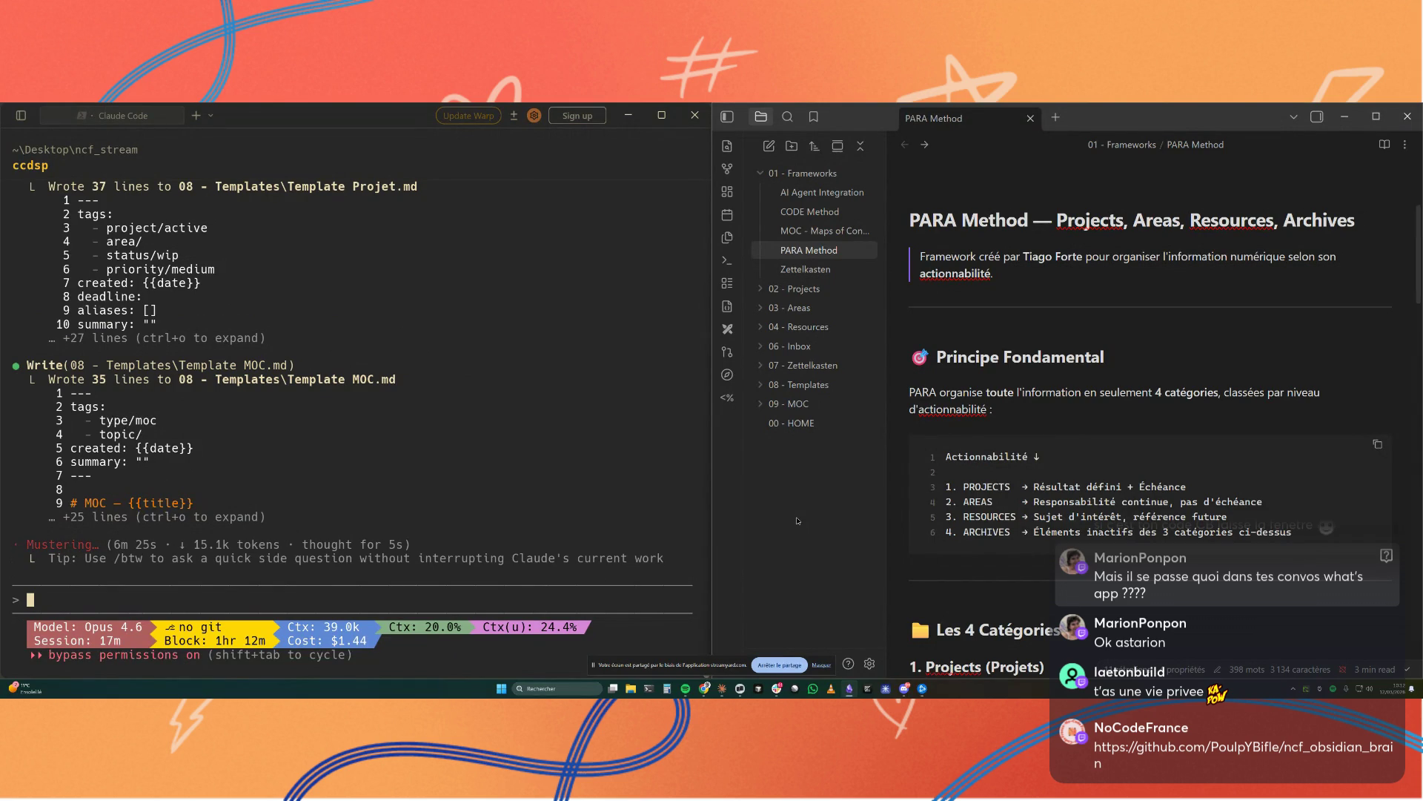
Step: Dismiss the screen-sharing bar and show the vault settings on Community plugins
click(818, 664)
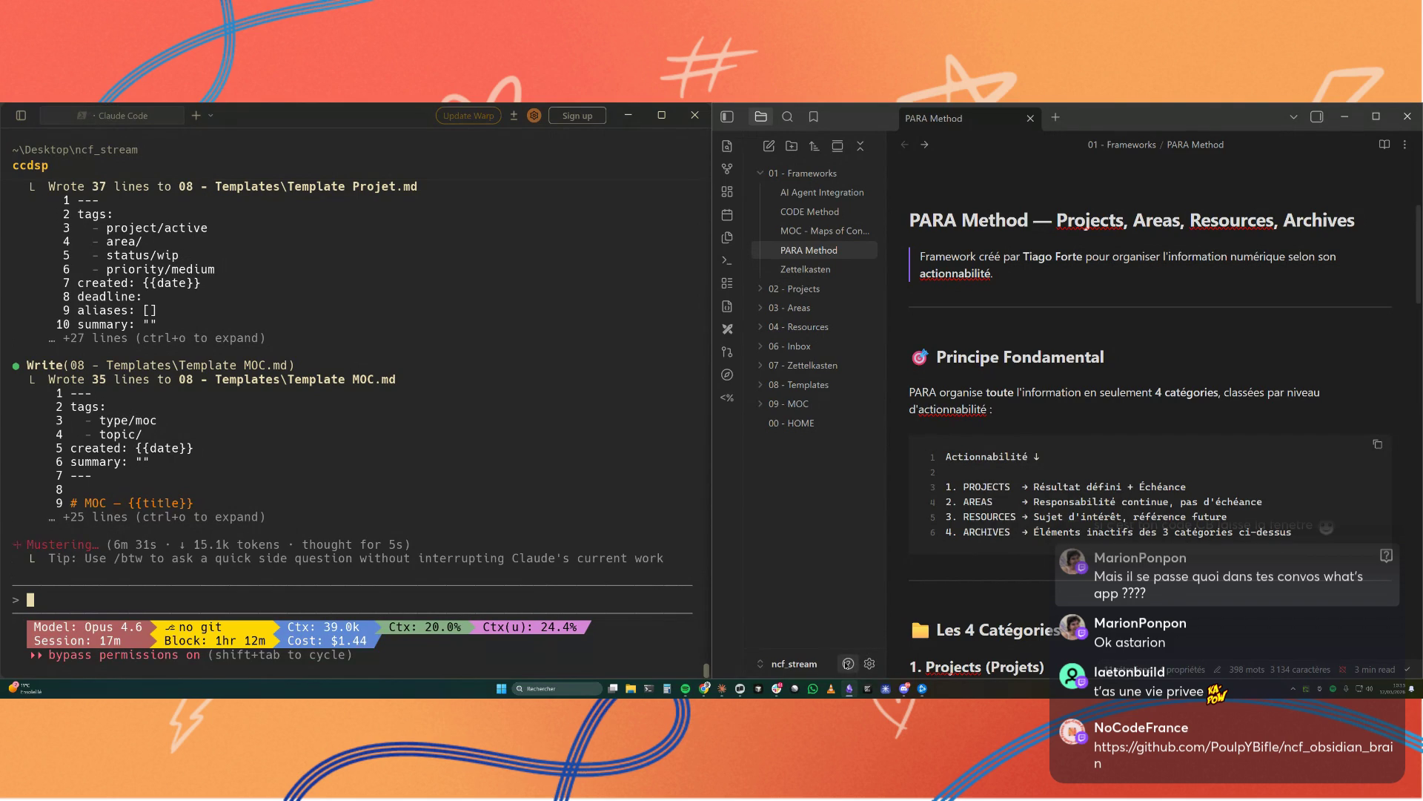
click(871, 663)
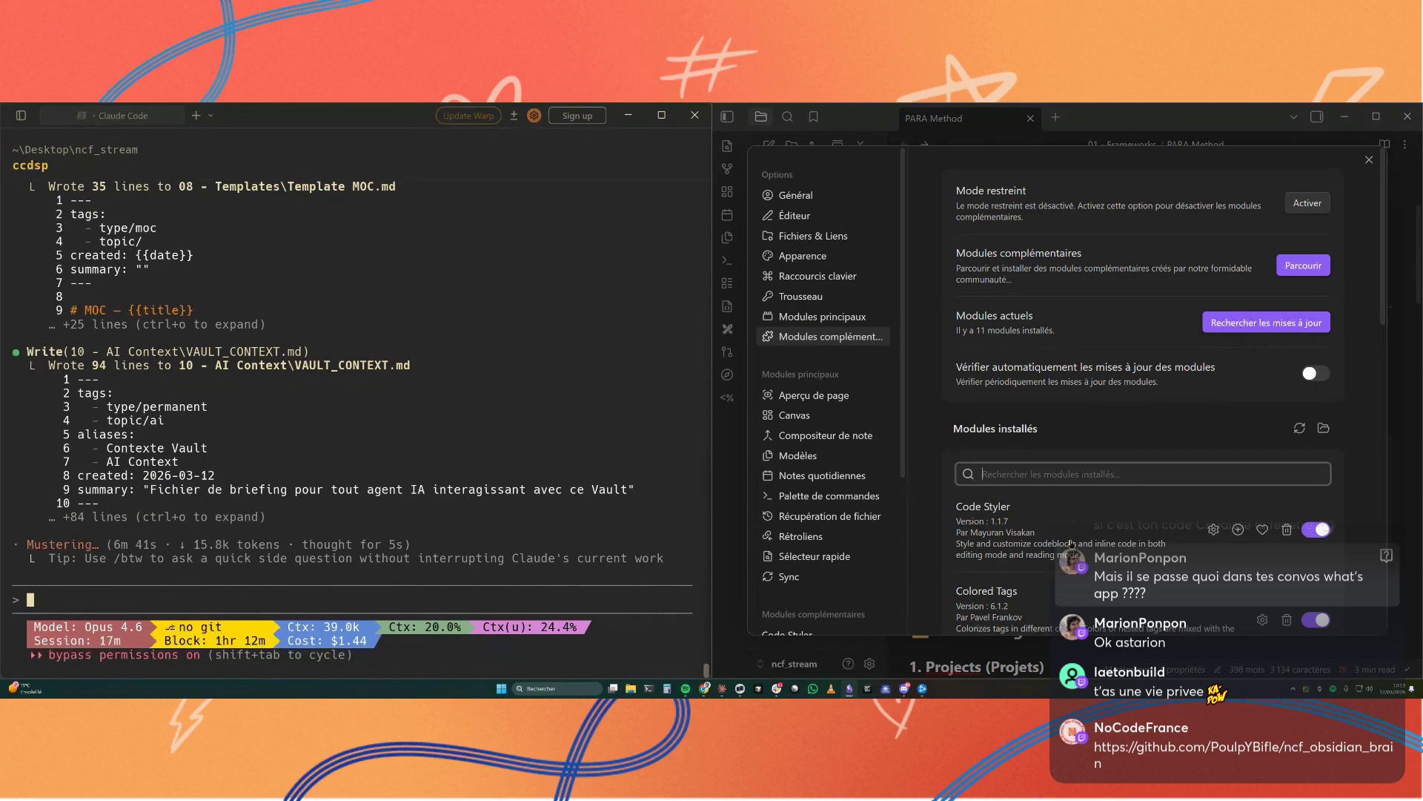
scroll(815, 486, down, 5)
scroll(816, 484, down, 1)
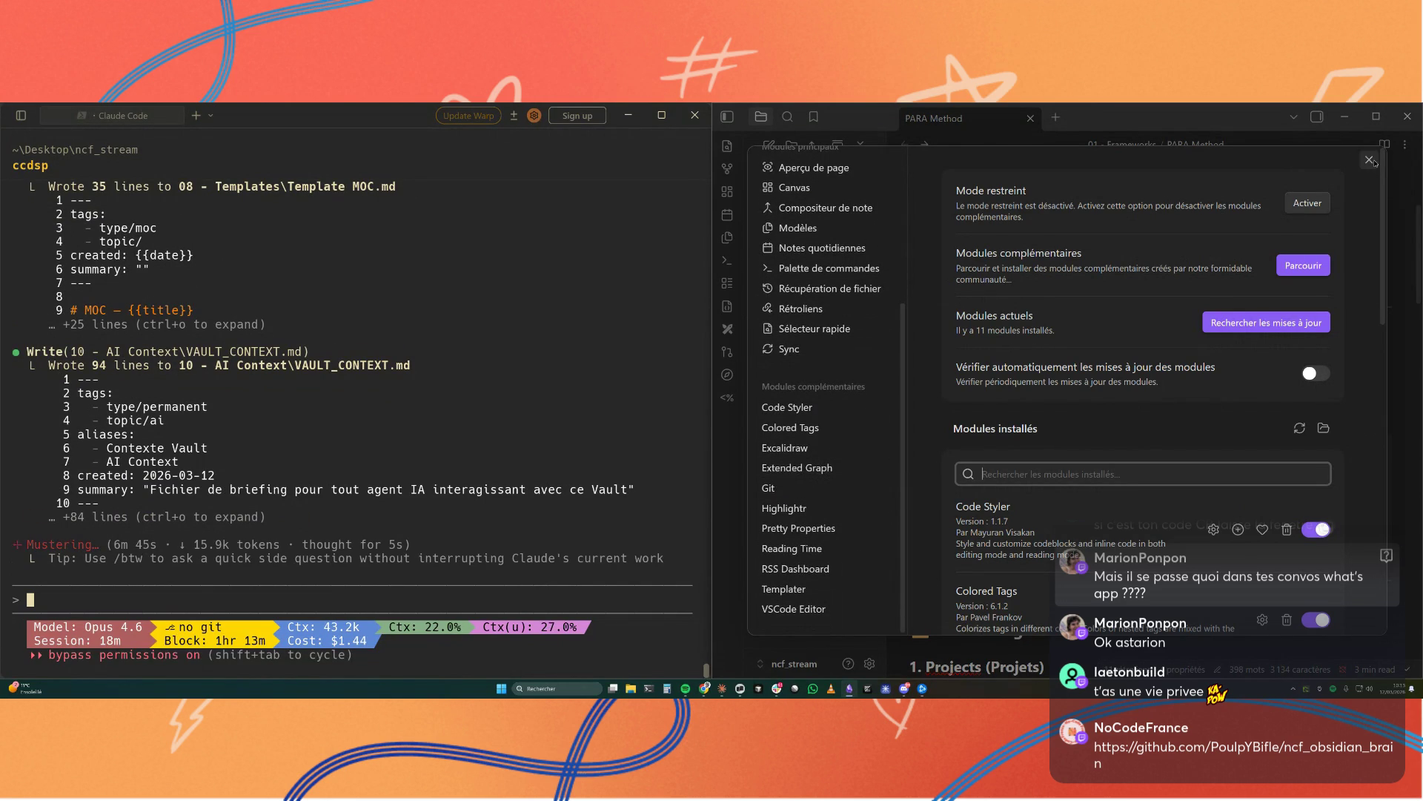
Step: Close Settings and peek inside the MOC, Templates, Inbox, Areas and Projects folders, collapsing each again
click(1370, 160)
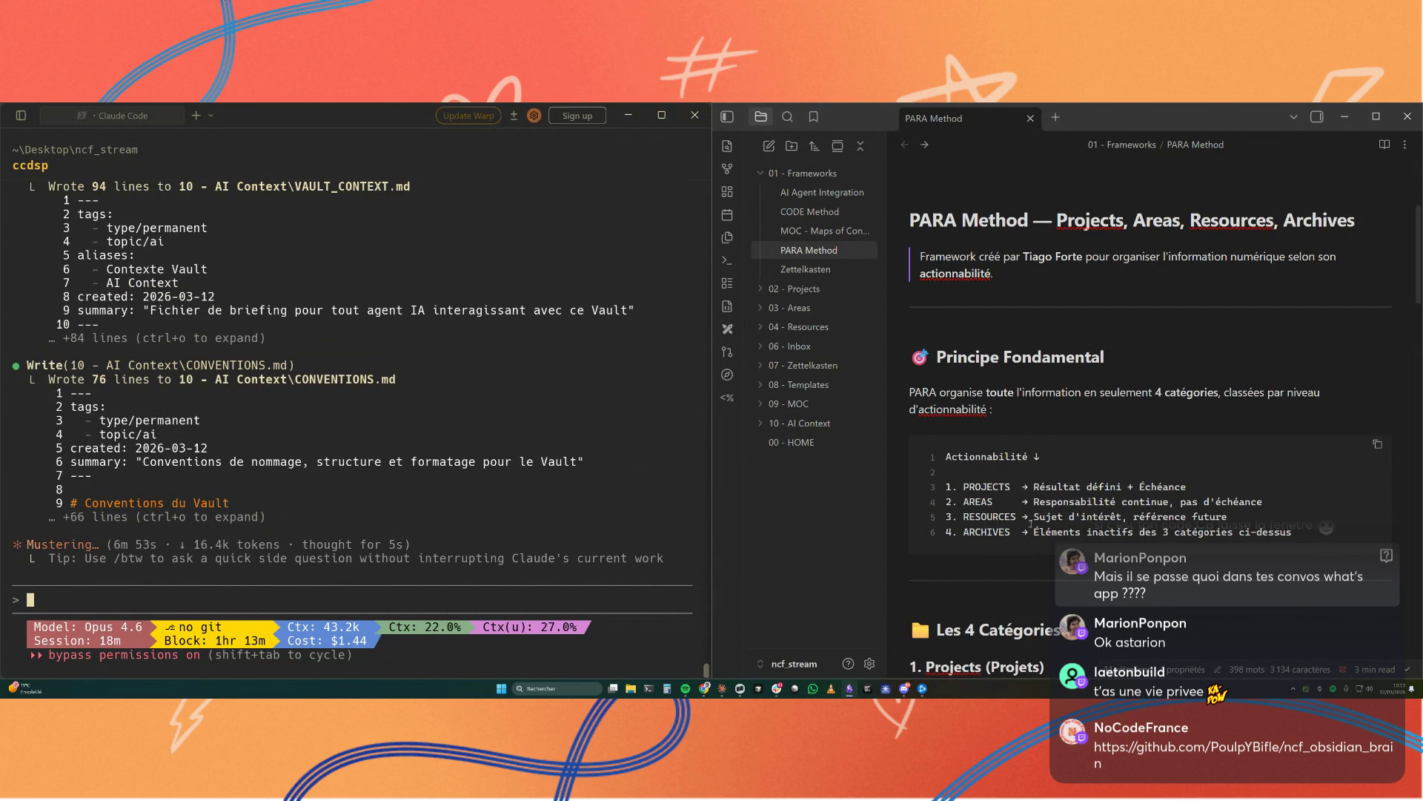
click(759, 406)
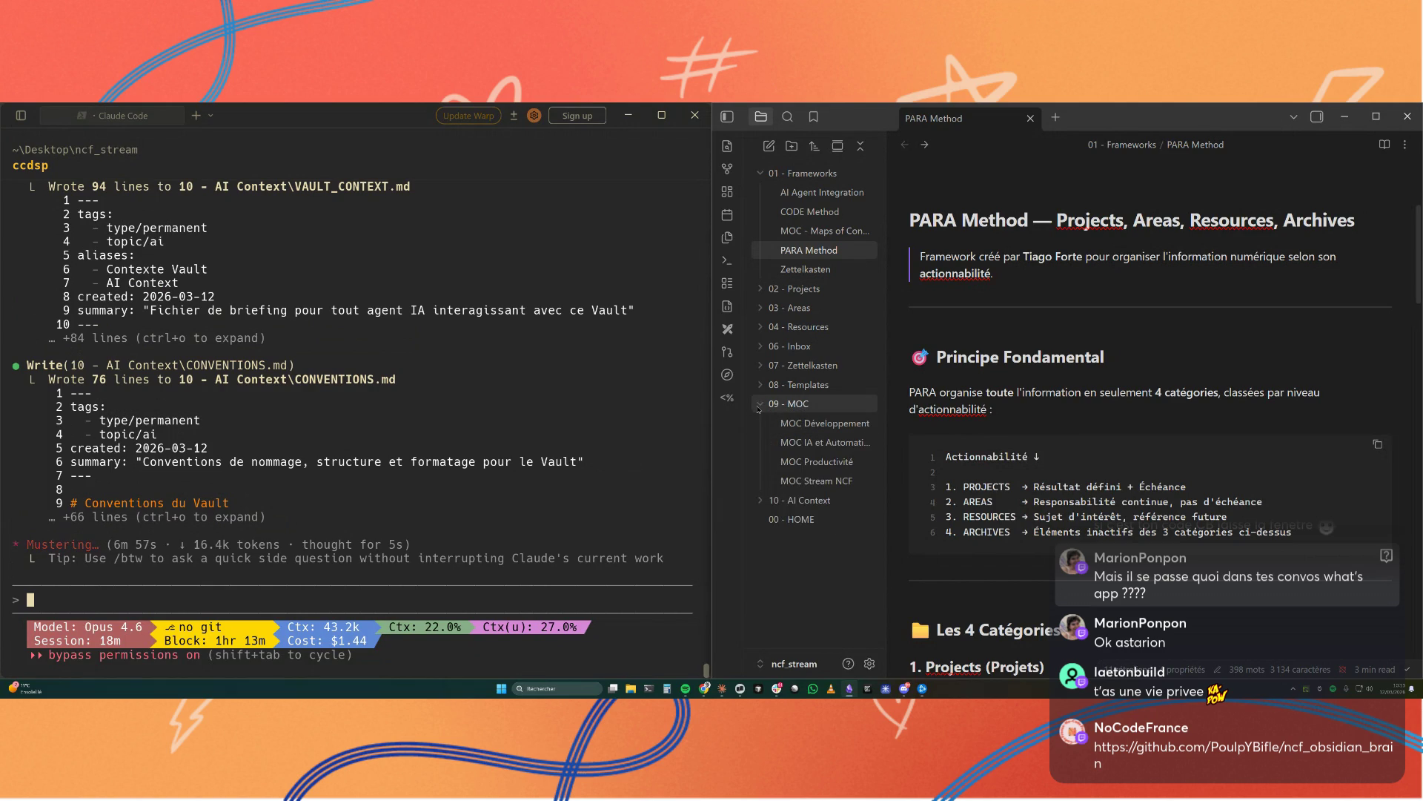
click(758, 405)
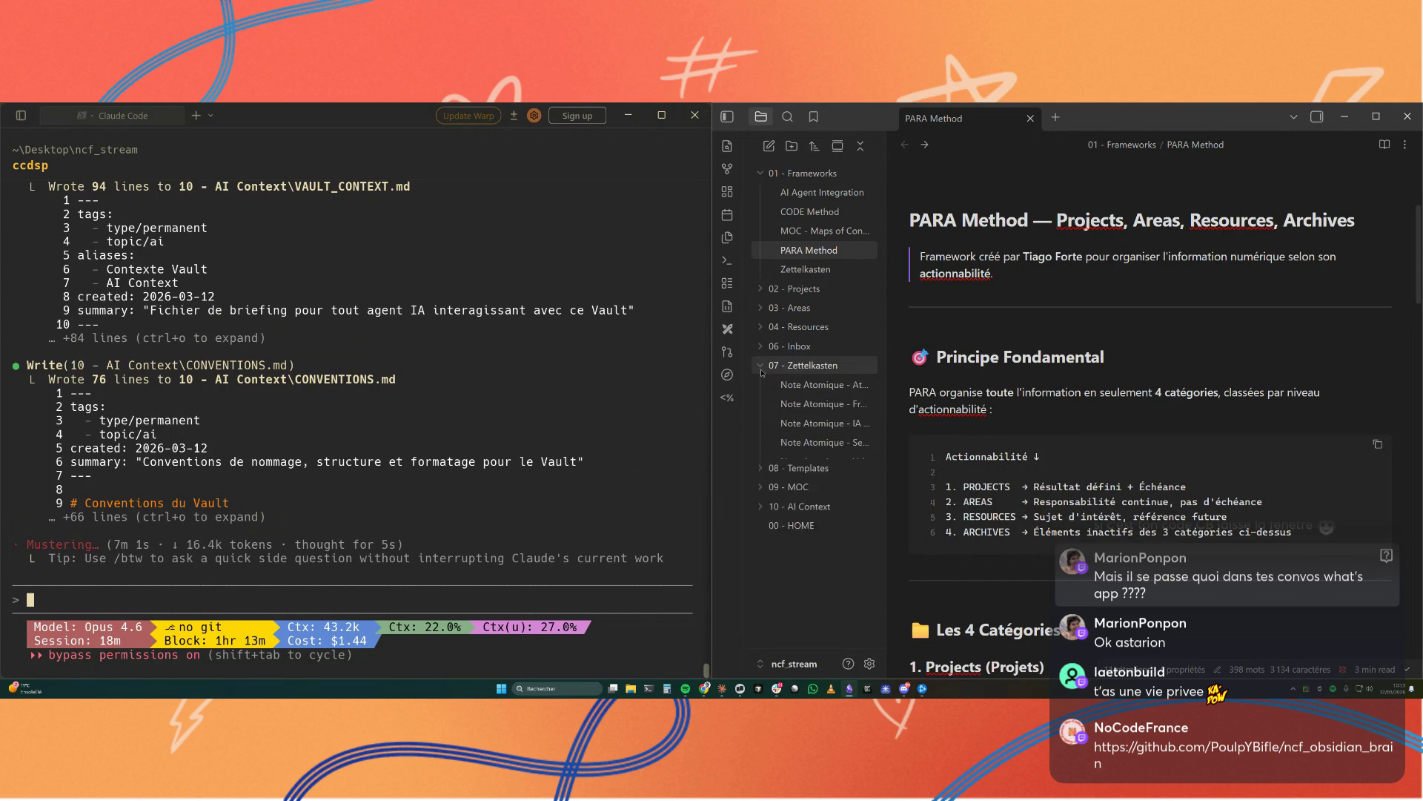
click(759, 385)
click(764, 352)
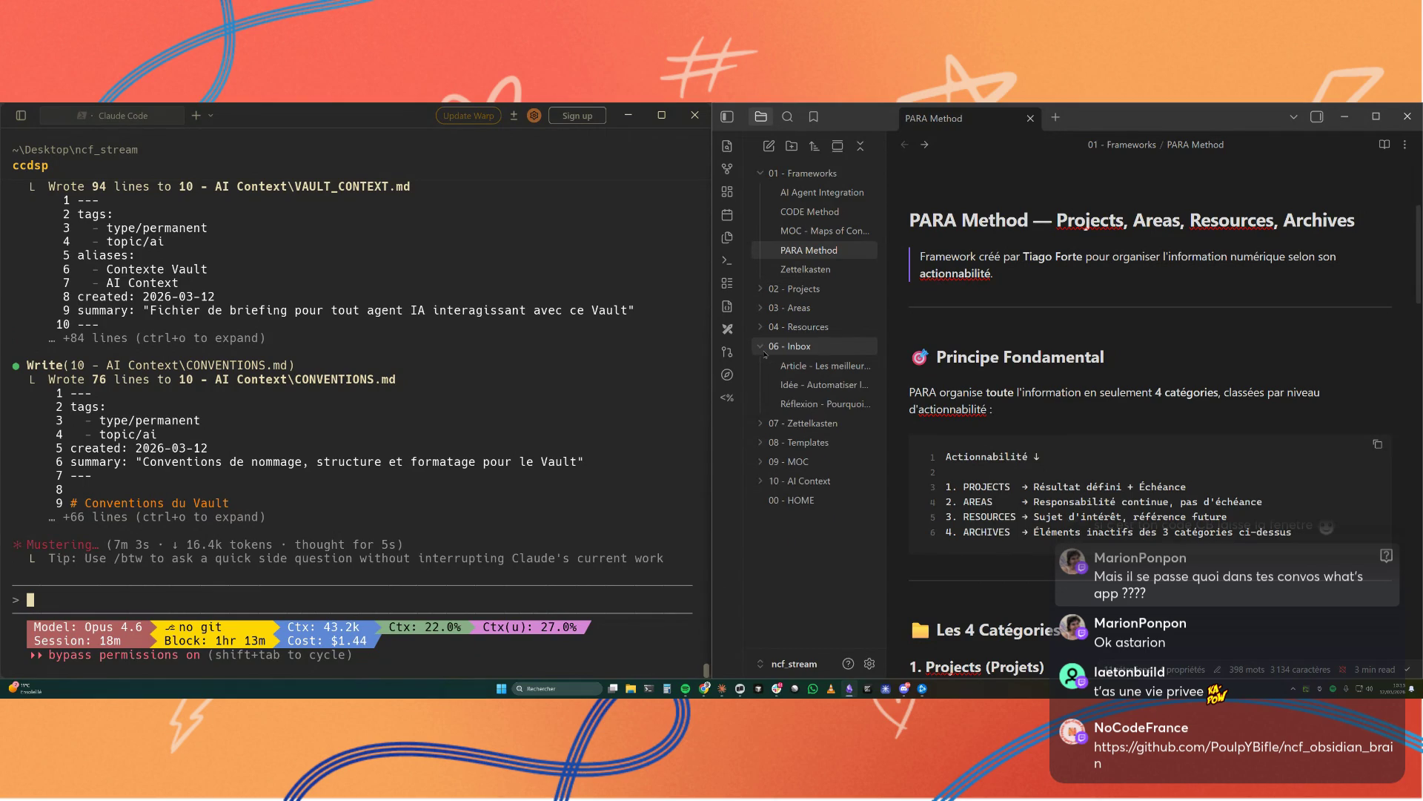
click(765, 350)
click(761, 308)
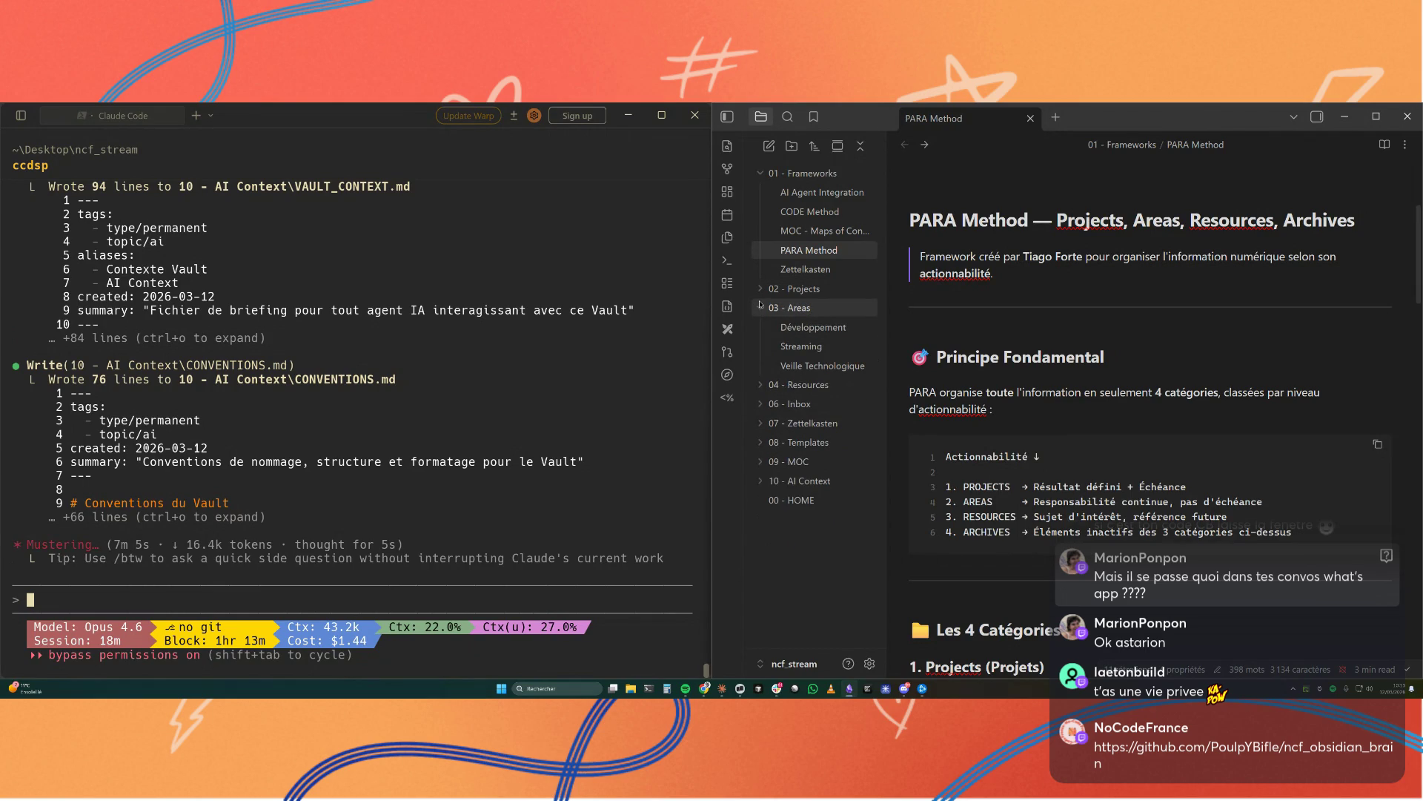
click(760, 306)
click(761, 293)
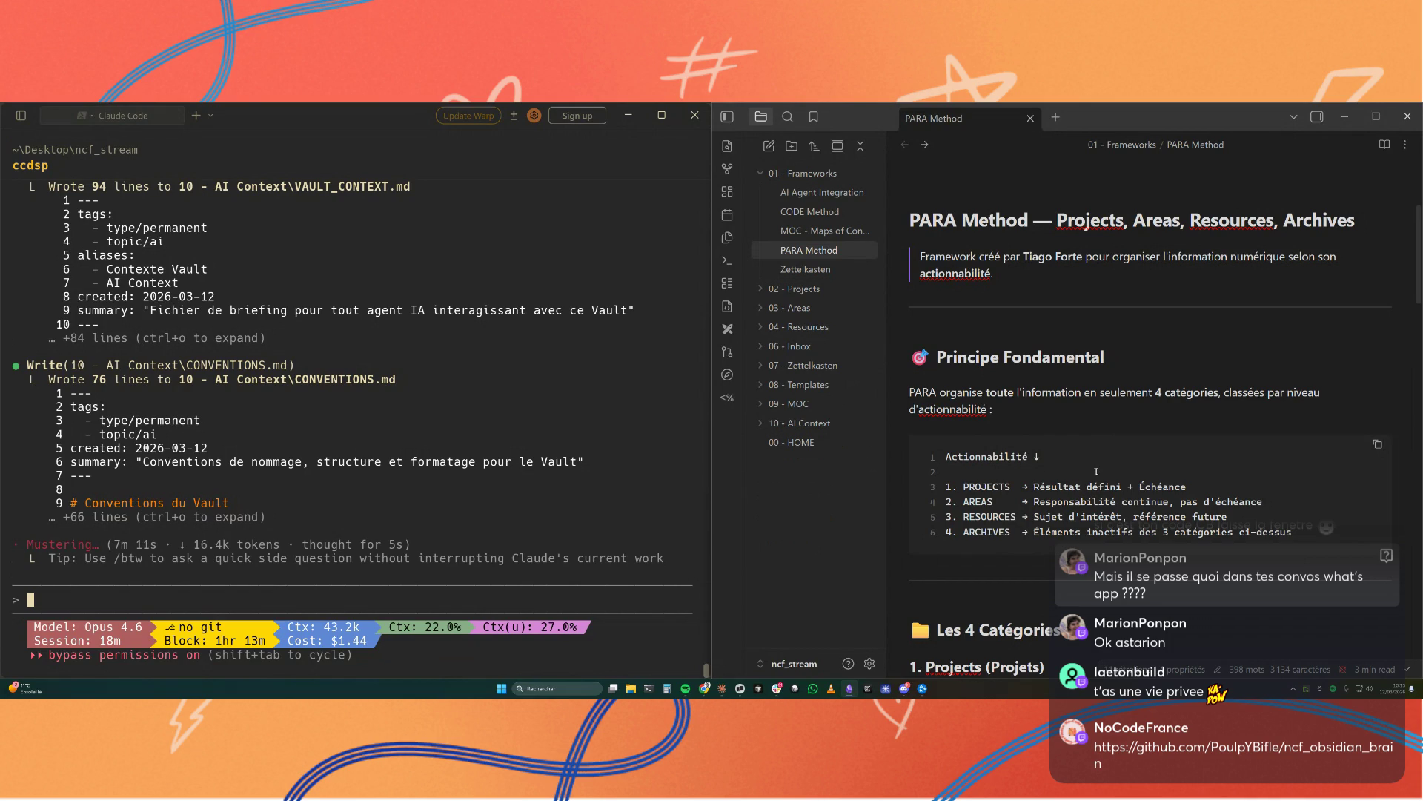
mouse_move(467, 446)
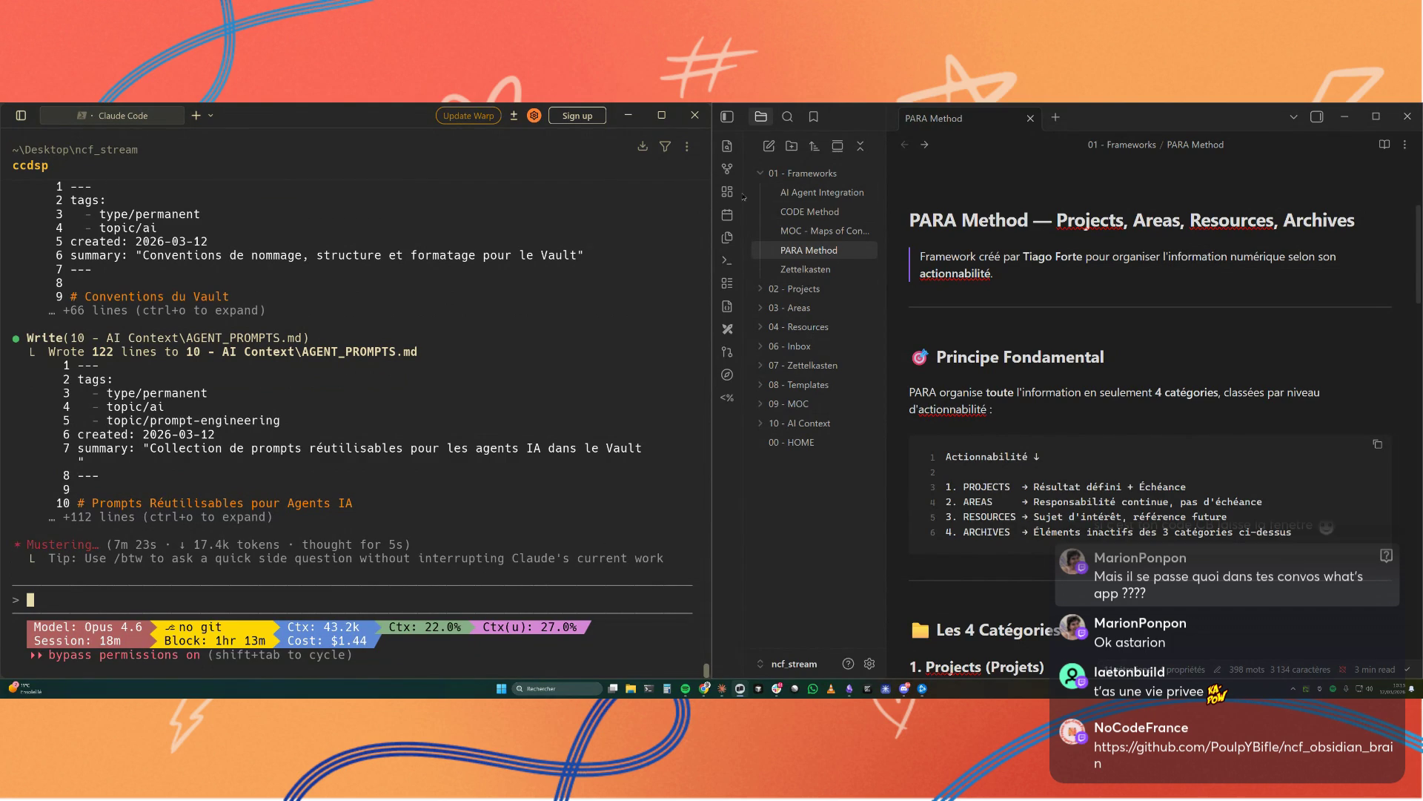
Step: View the vault's graph without the Filters panel, play its growth timelapse, then show the AI Agent Integration note
click(727, 168)
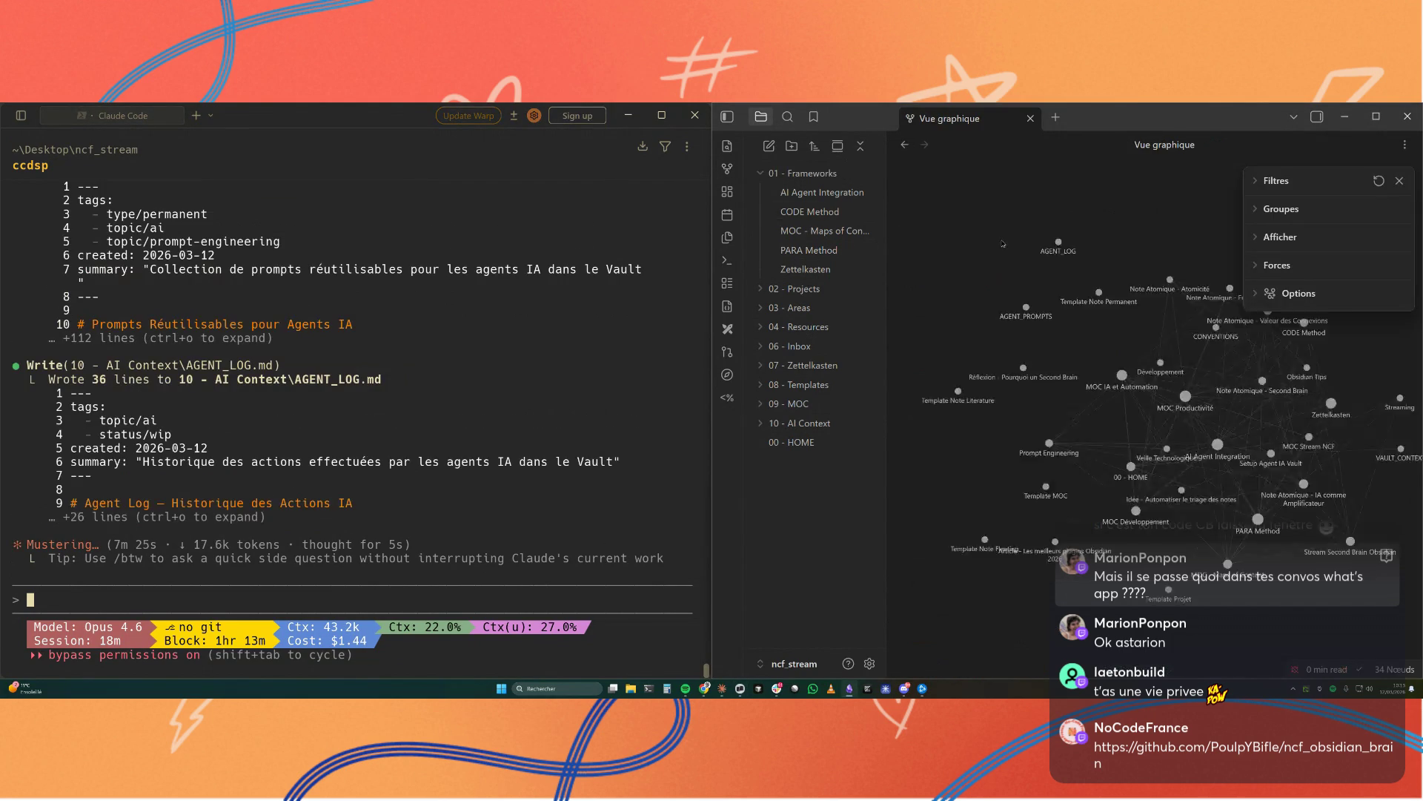
click(1400, 181)
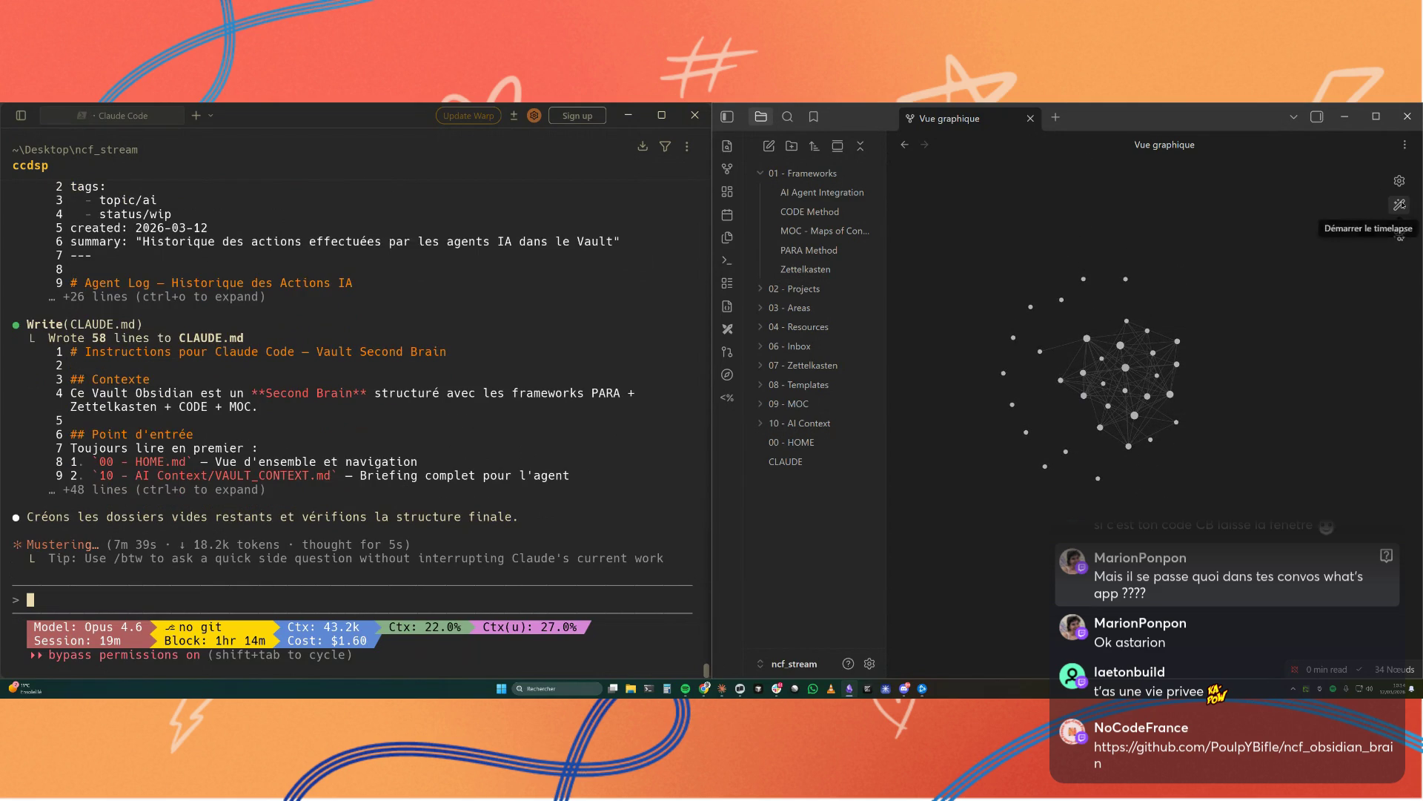
click(1399, 235)
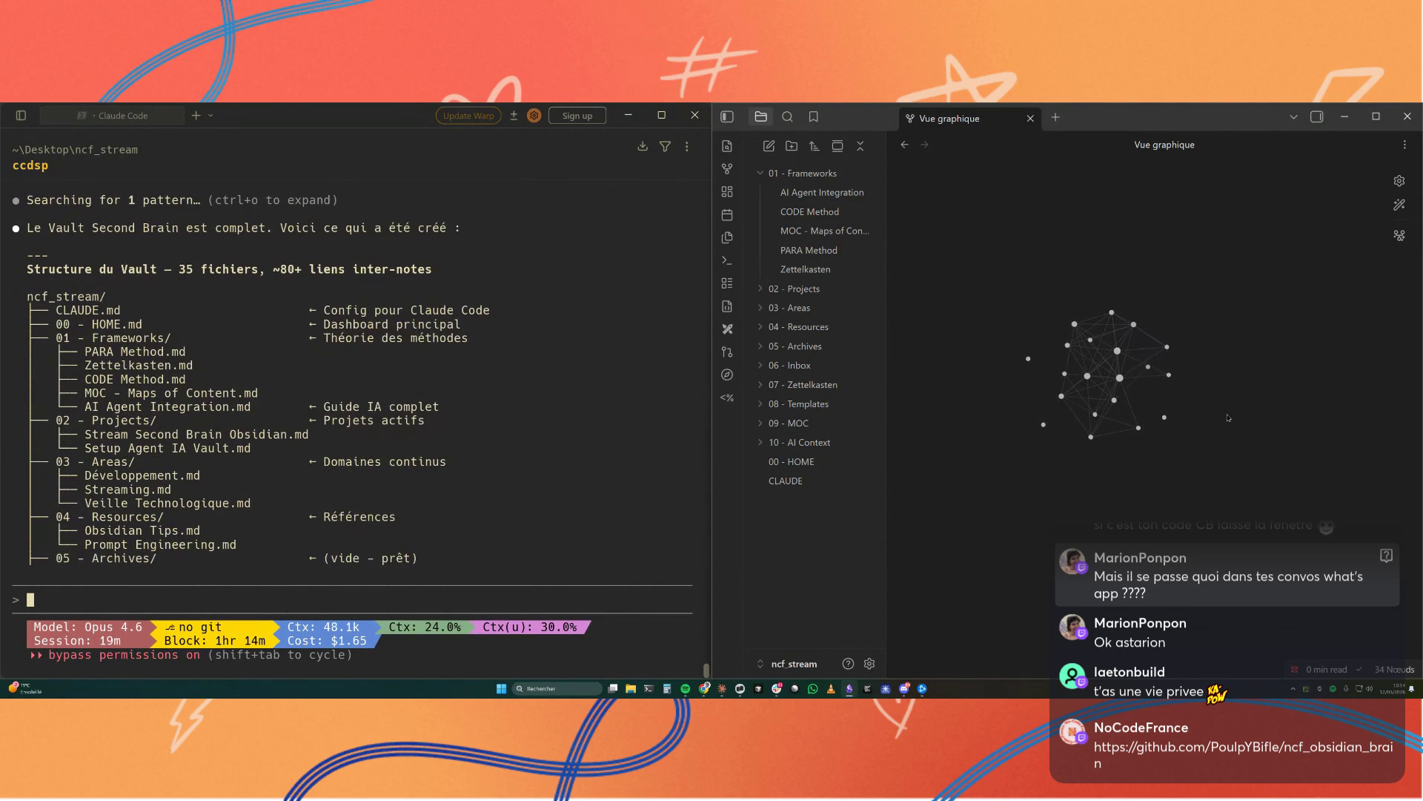
click(806, 192)
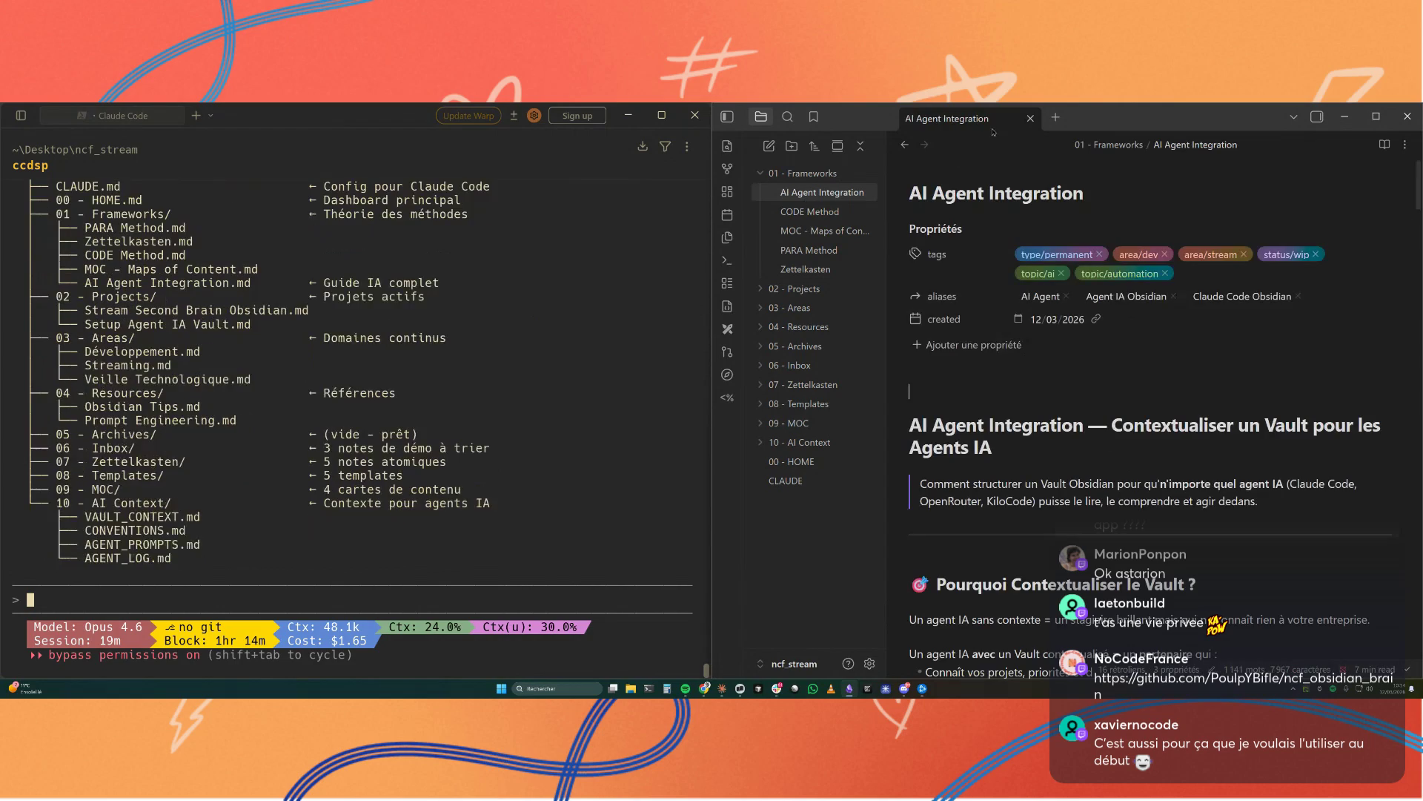
scroll(1085, 371, down, 3)
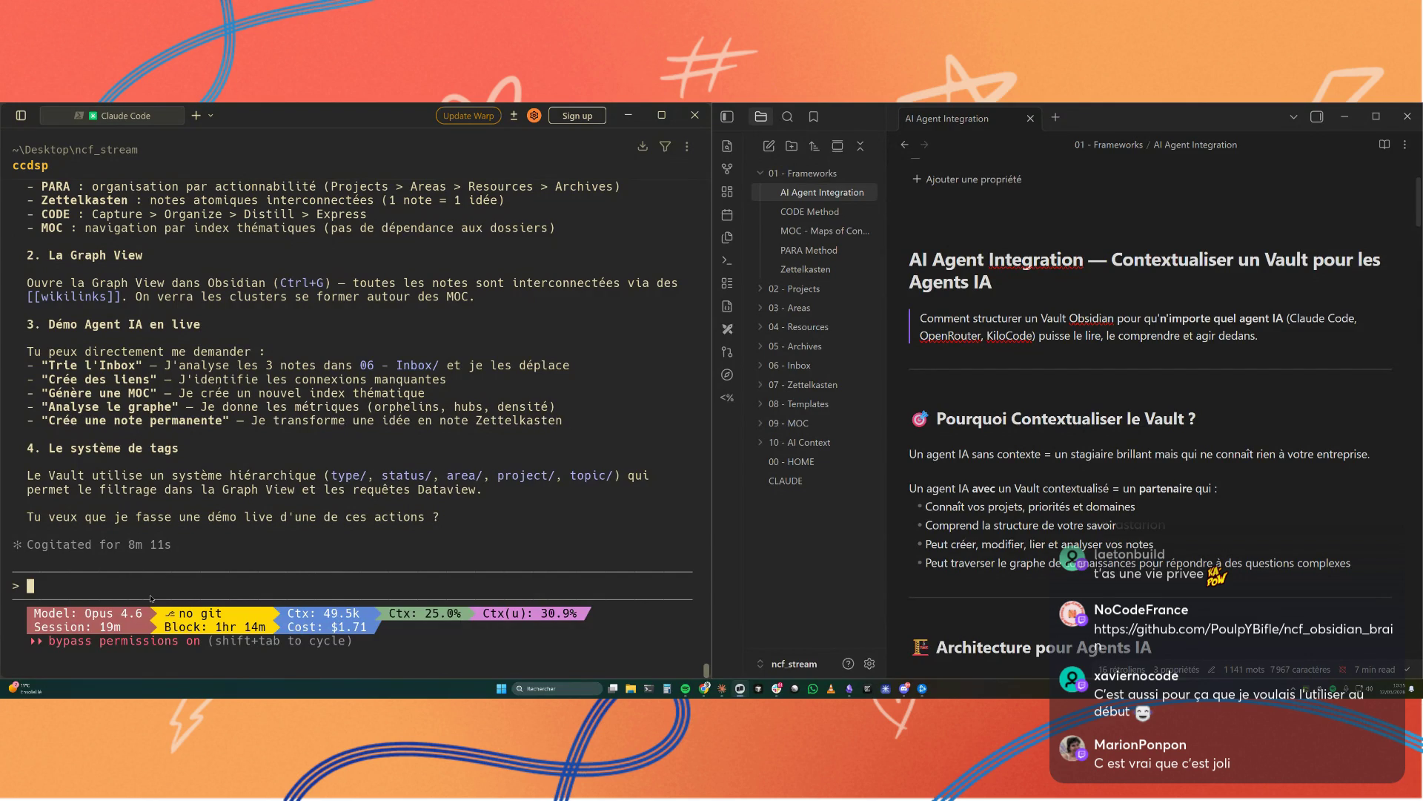
text(TU peux init le repo Git )
text(et le push la dessus :)
Step: Paste the GitHub repository link into the Claude Code request and fix its typos, then head to community plugins
text(https://github.com/PoulpYBifle/ncf_obsidian_brain)
text(si tu peux mettre la conf)
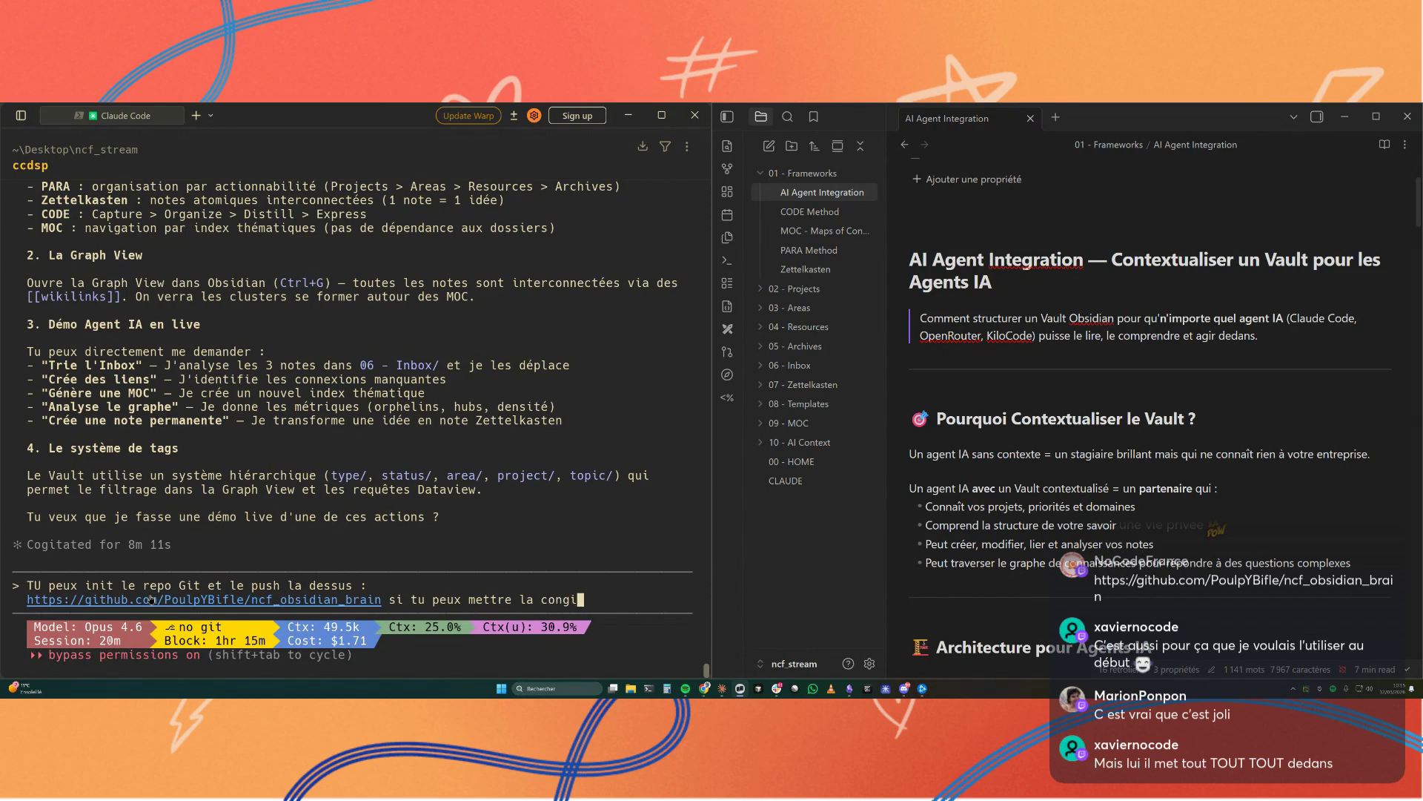
text(ig obsidi)
text(an pour les modules de)
key(BackSpace)
key(BackSpace)
key(BackSpace)
text(en meme temps c'est cool/)
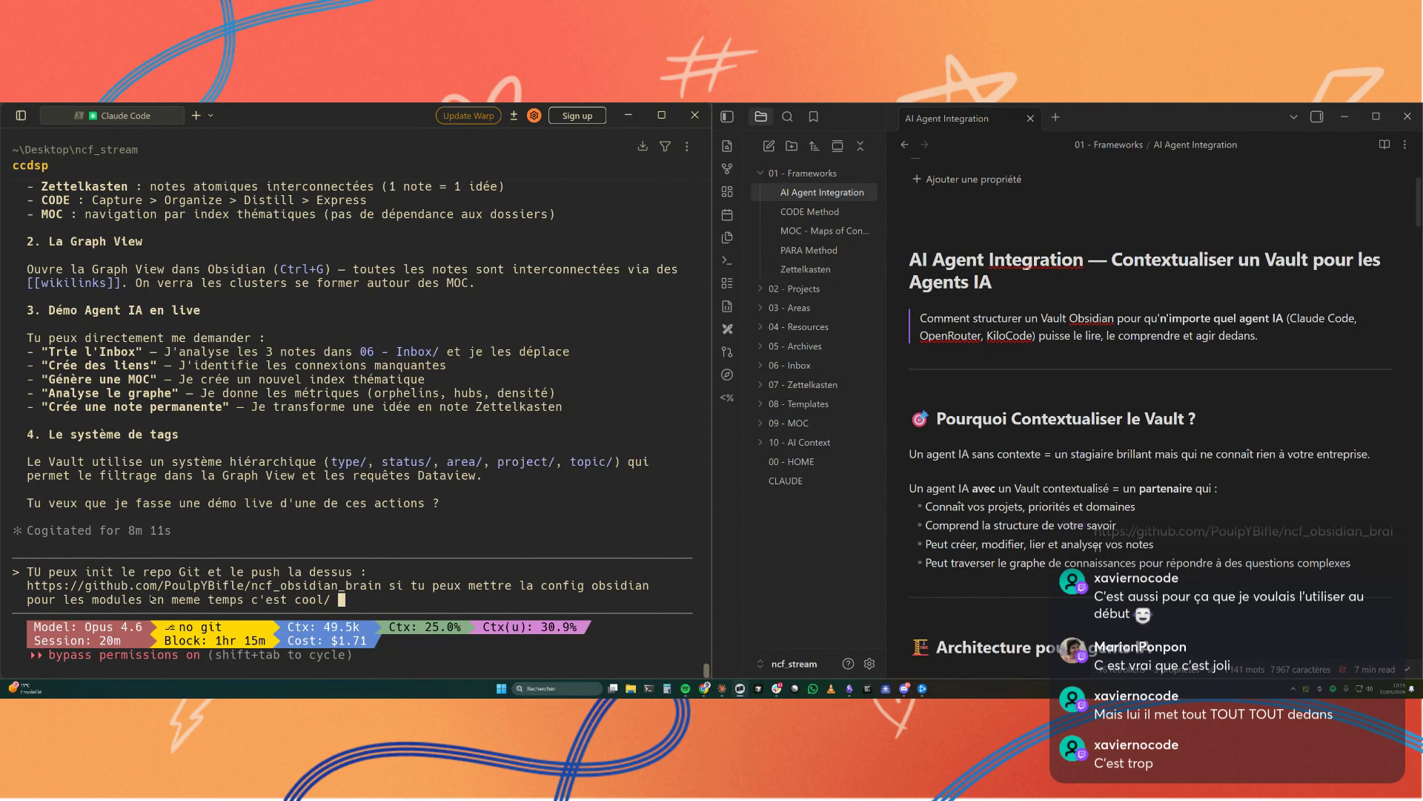
key(BackSpace)
text(. De plus est-ce que ça e)
key(BackSpace)
text(peut utiliser le plugin Git que j'ai installé sur Obsidian pour la synchro ?)
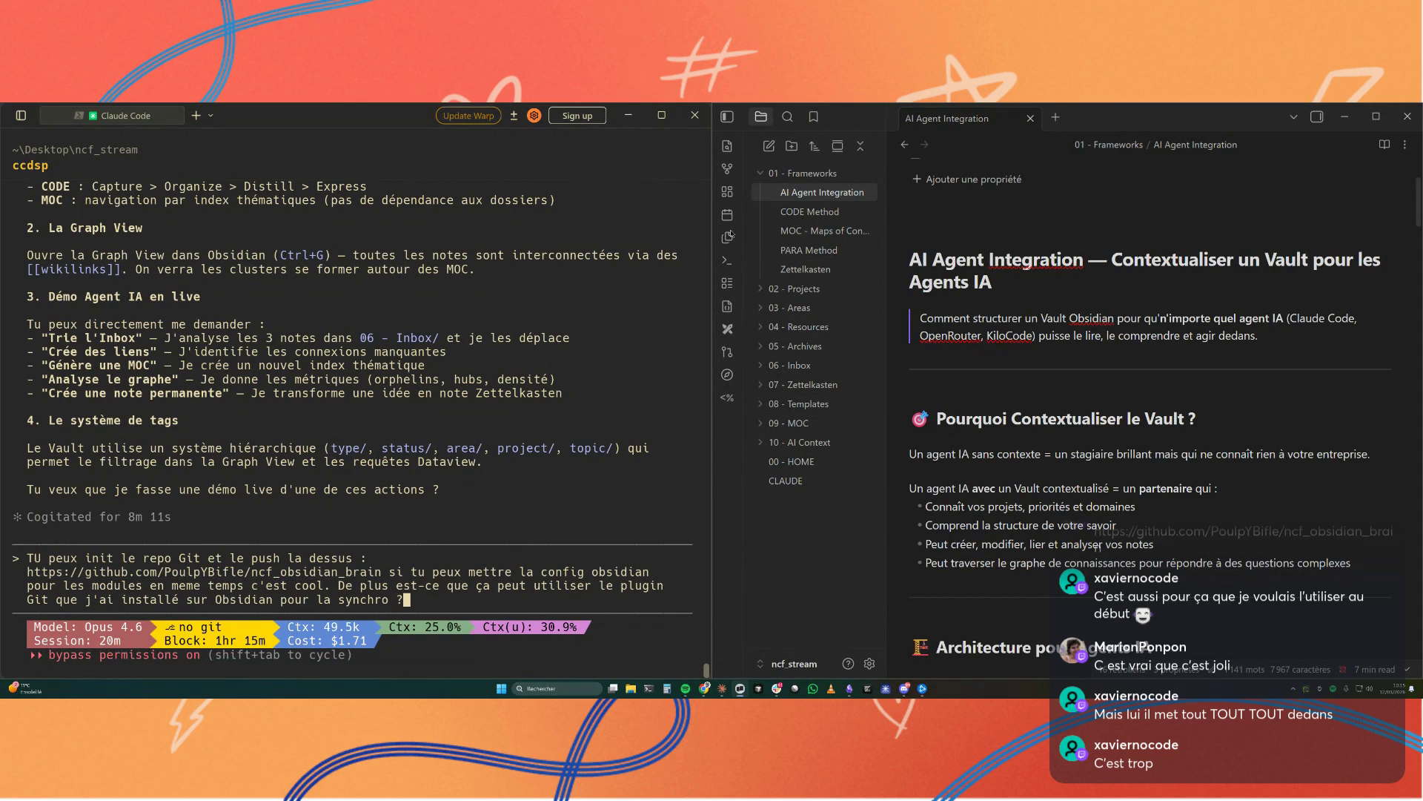
click(868, 663)
scroll(1099, 562, down, 2)
scroll(1098, 562, down, 3)
scroll(1100, 562, down, 2)
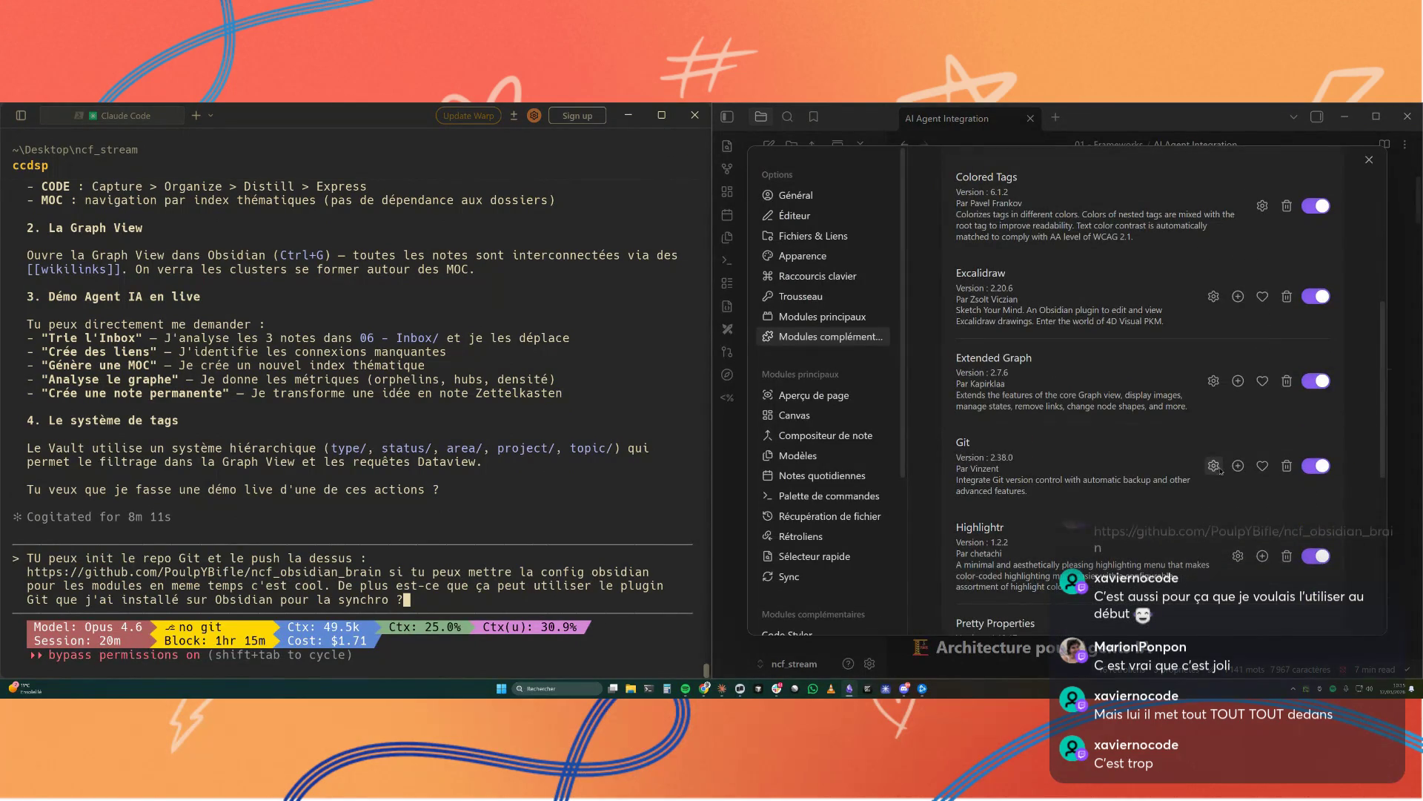
Step: View the Git plugin's page and send its repository link to Claude Code with the push request
click(959, 454)
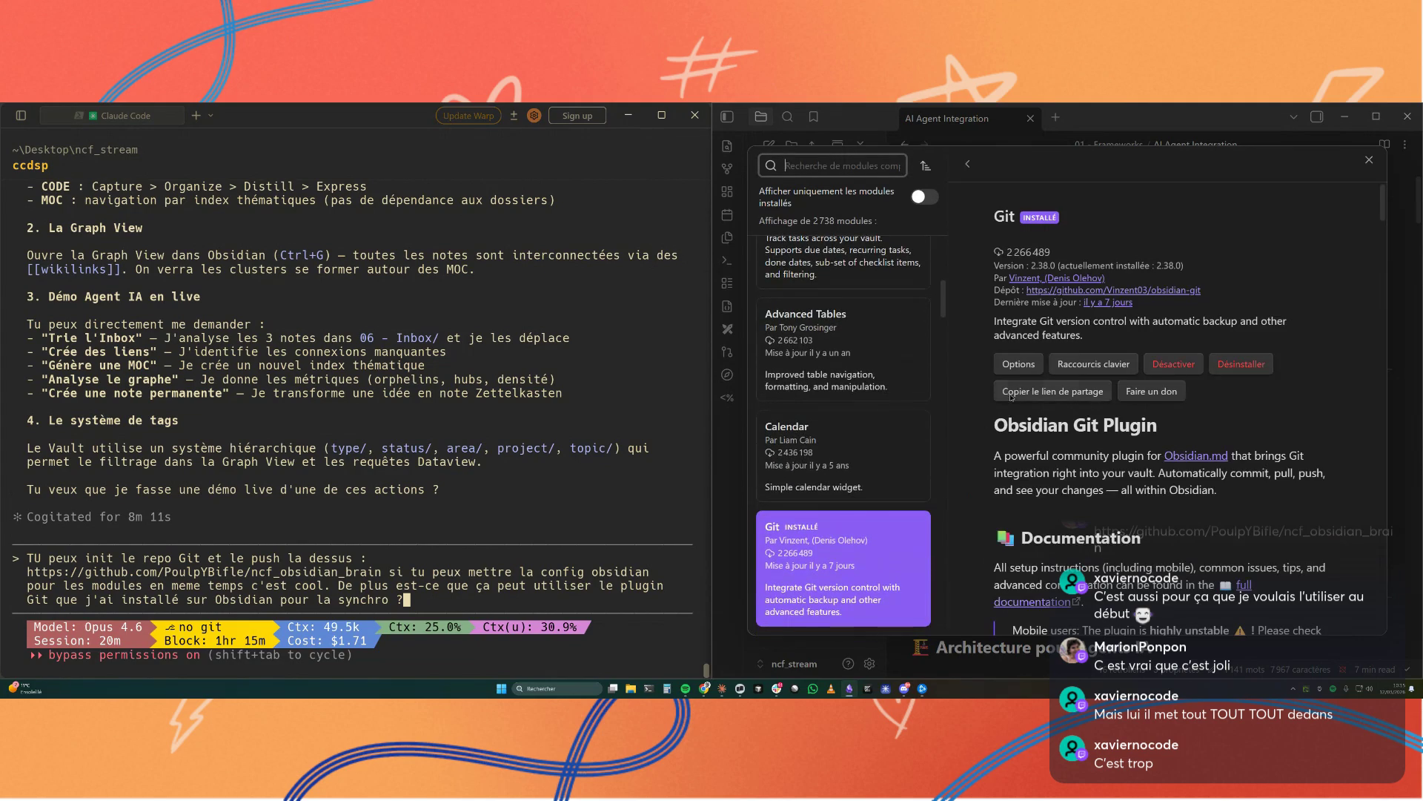
key(alt+Tab)
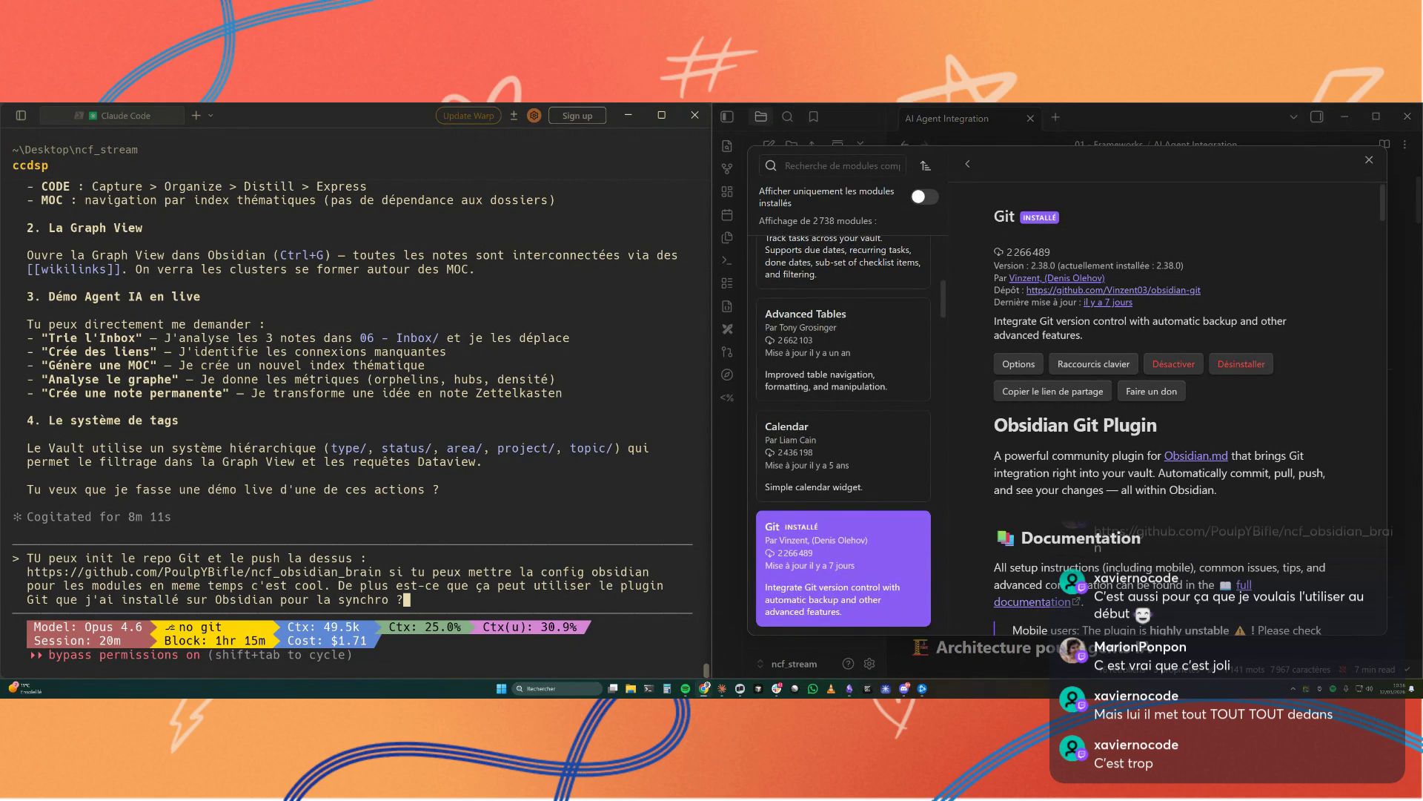
text( Voici le repo d'informaitons du plu)
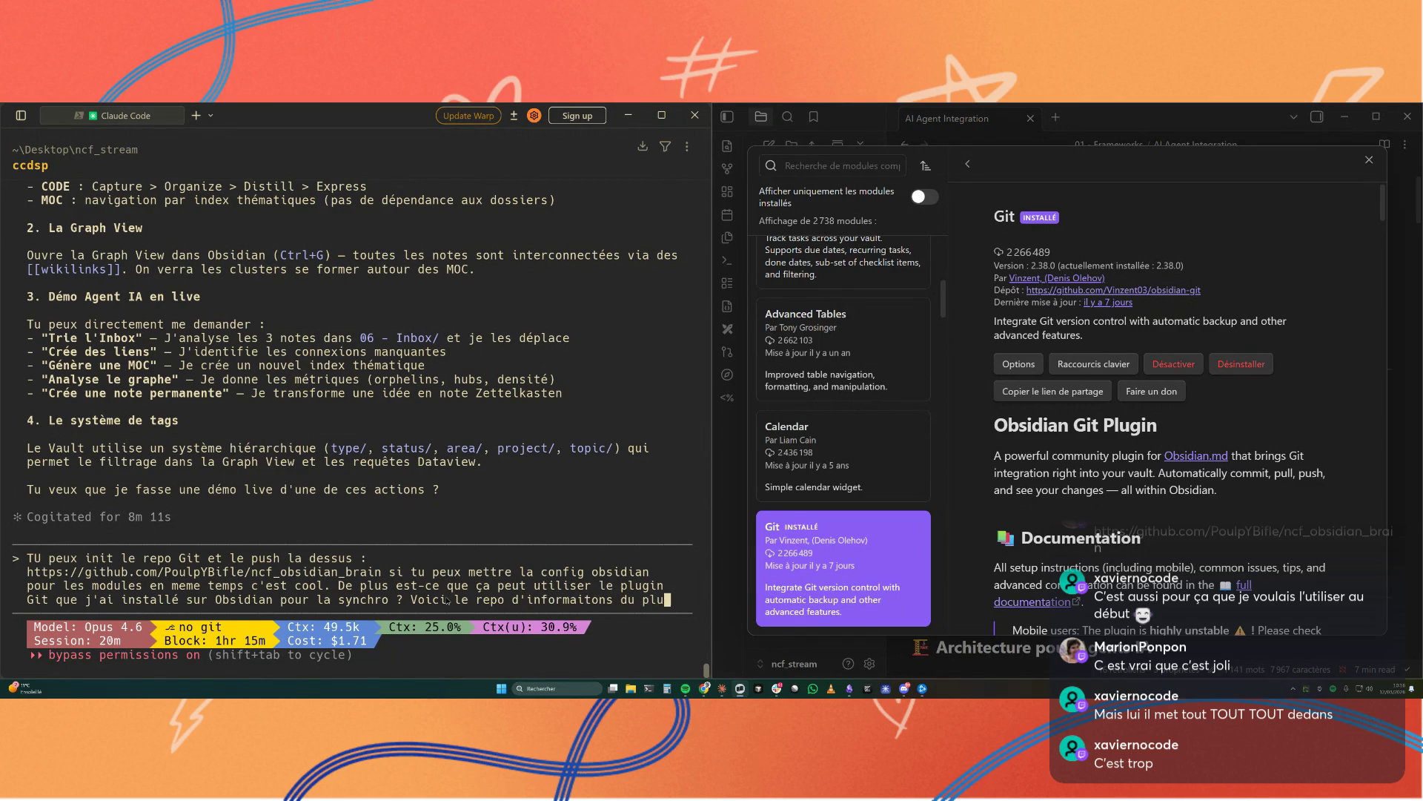
text(gin :)
text(https://github.com/Vinzent03/obsidian-git)
key(Return)
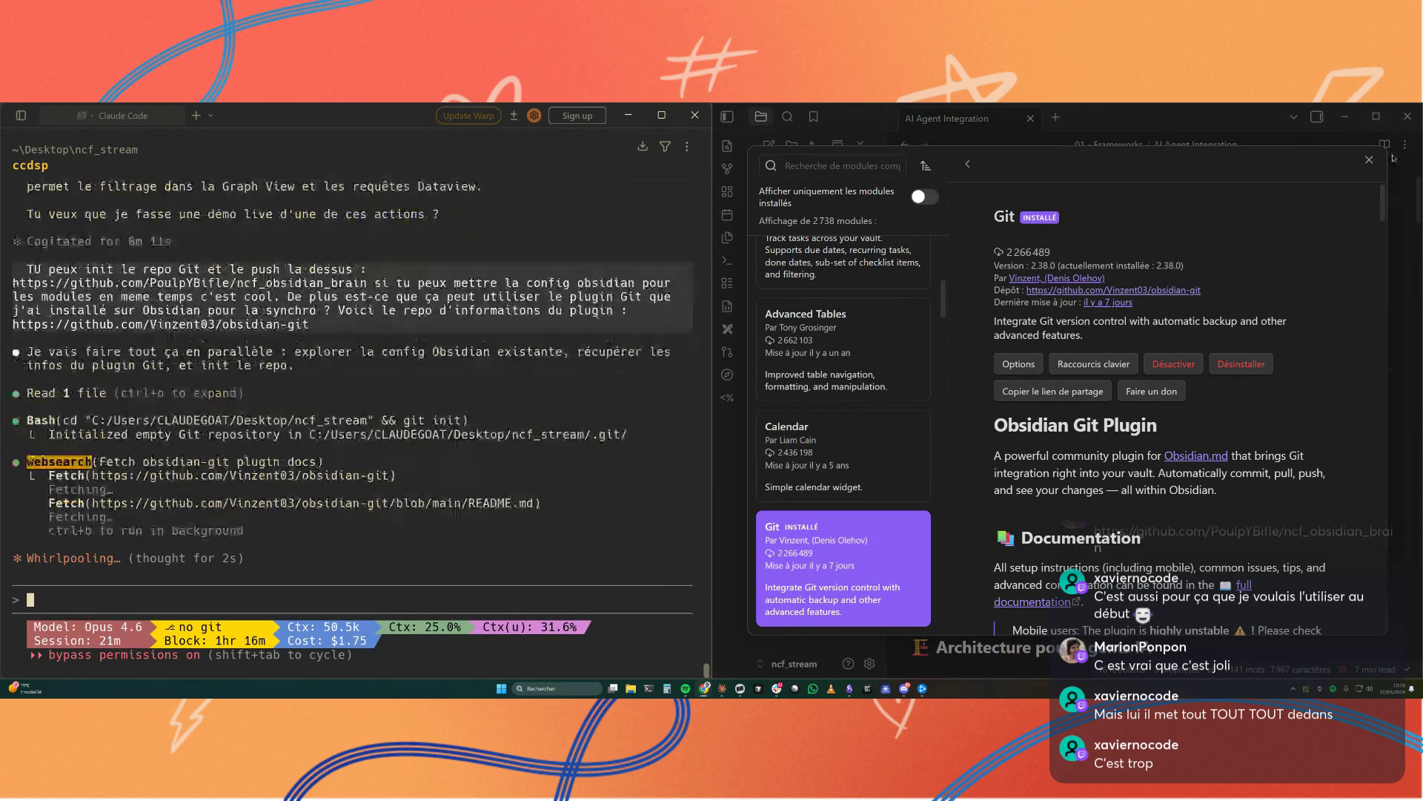
click(1370, 160)
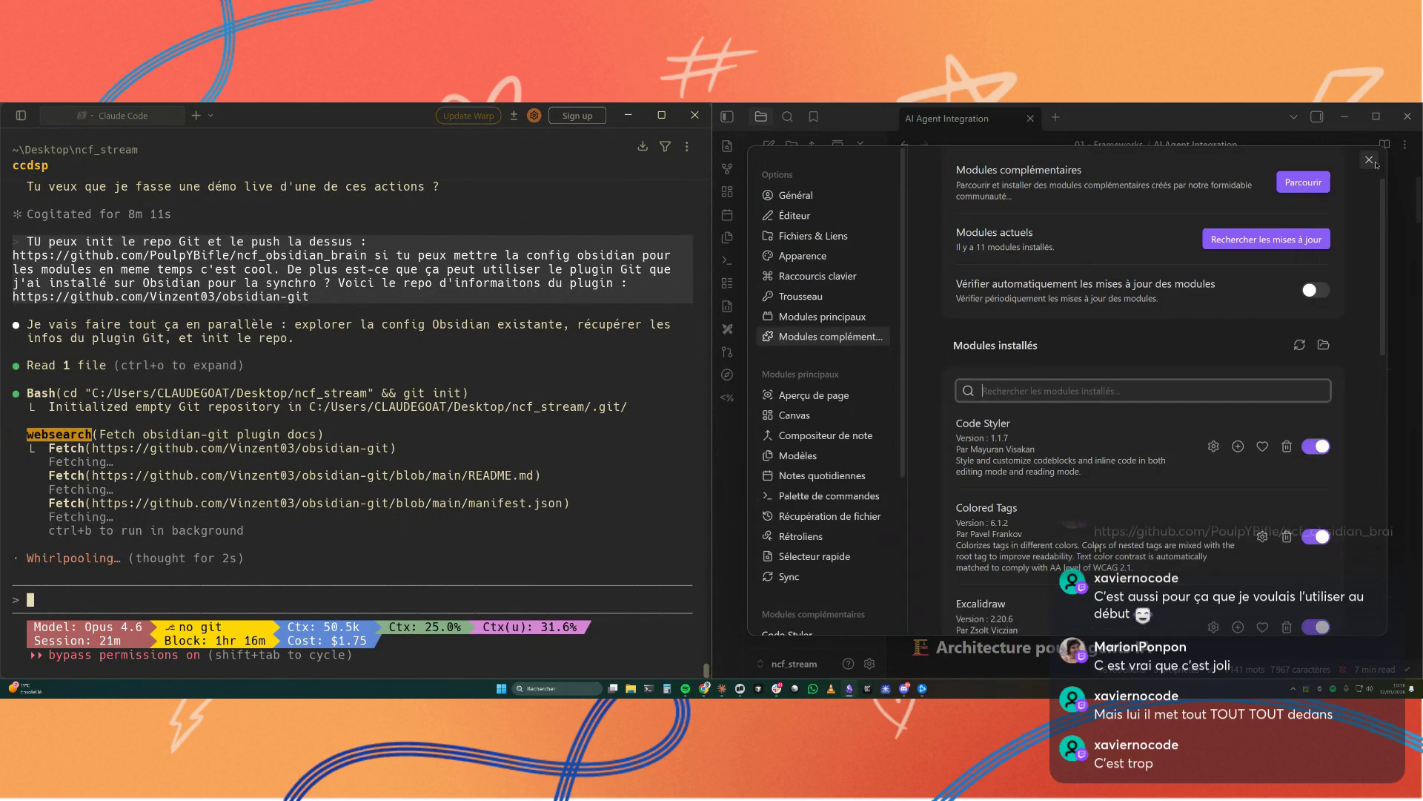
Step: Close Settings to return to the AI Agent Integration note with the Git remote prompt
click(1371, 161)
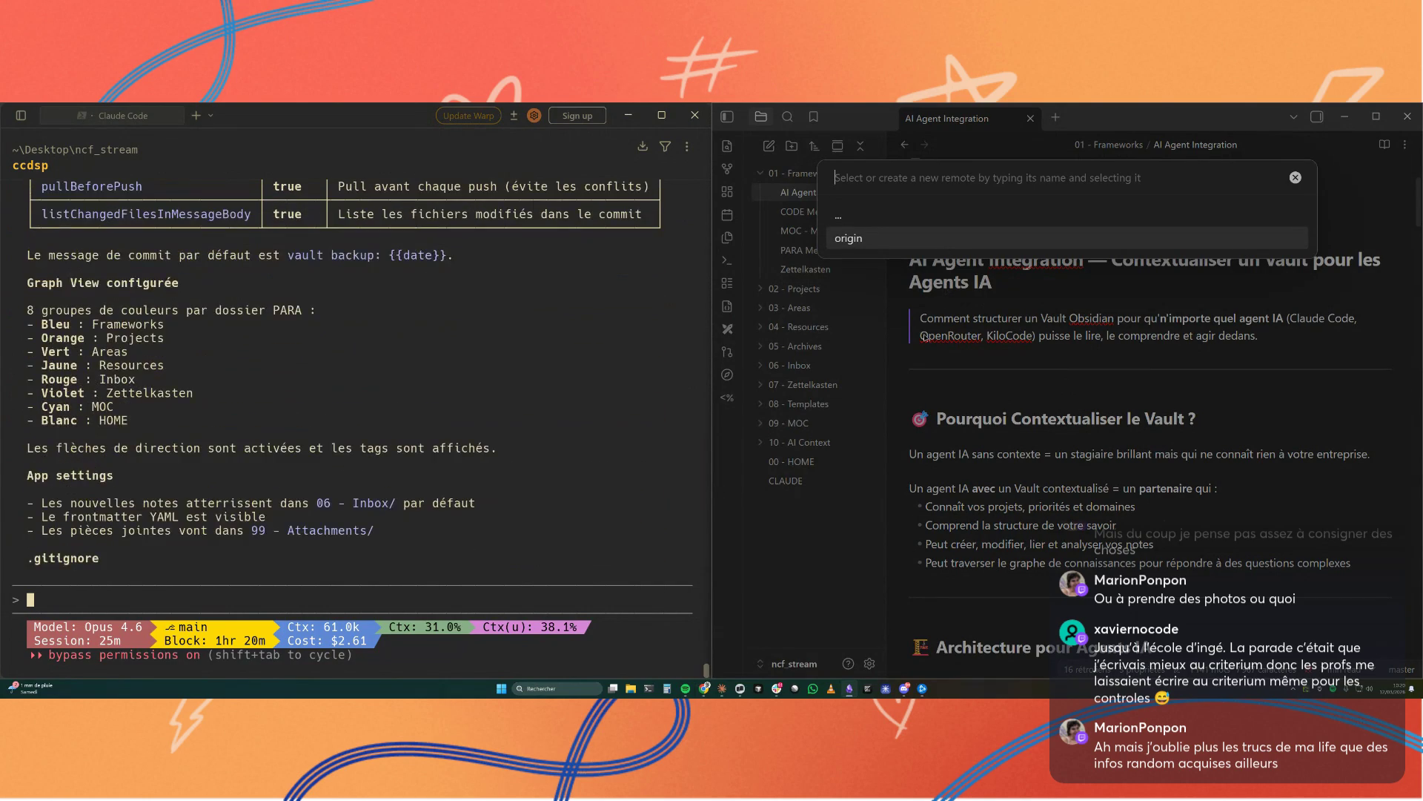
Step: Cancel the remote prompt and check out the main branch from the Obsidian Git branch picker
key(Escape)
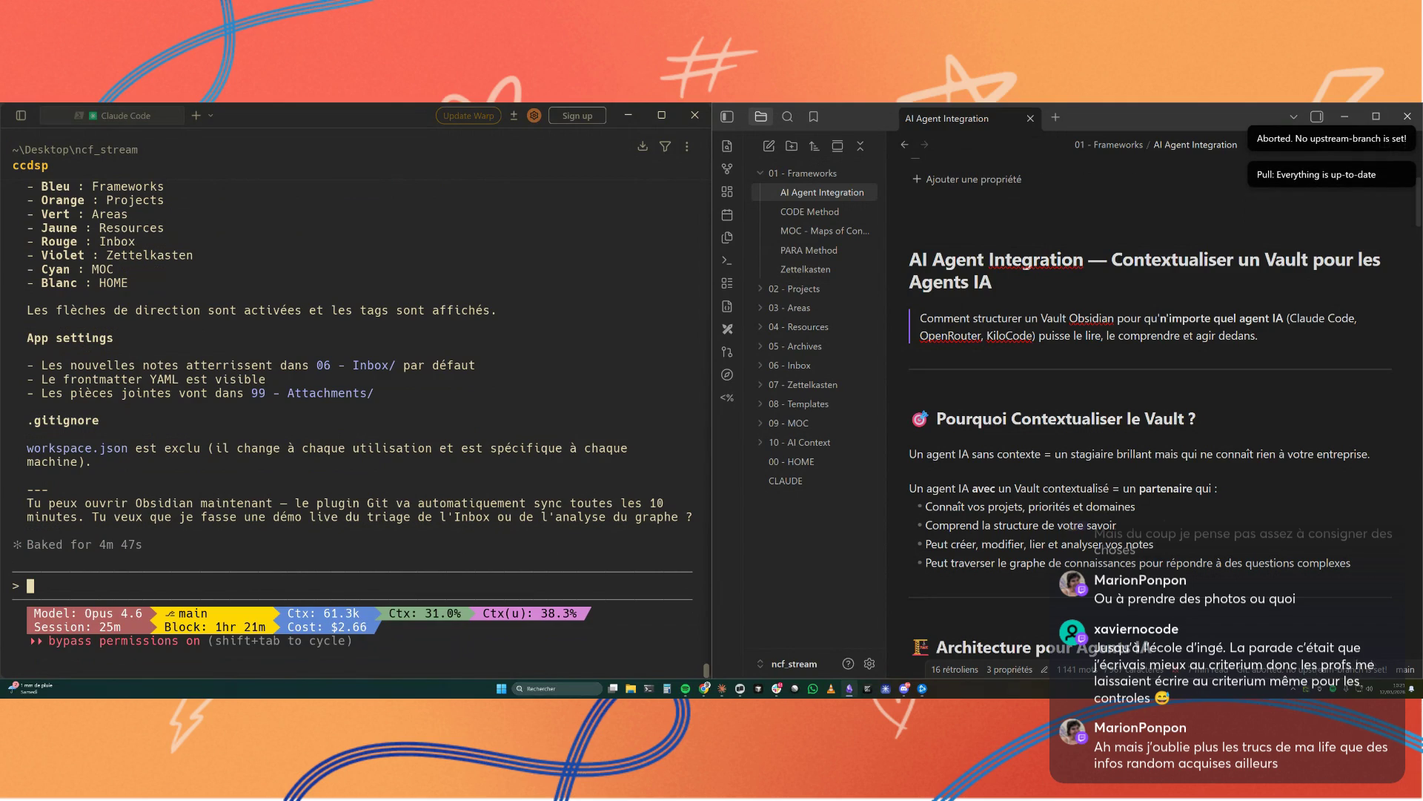
click(1406, 671)
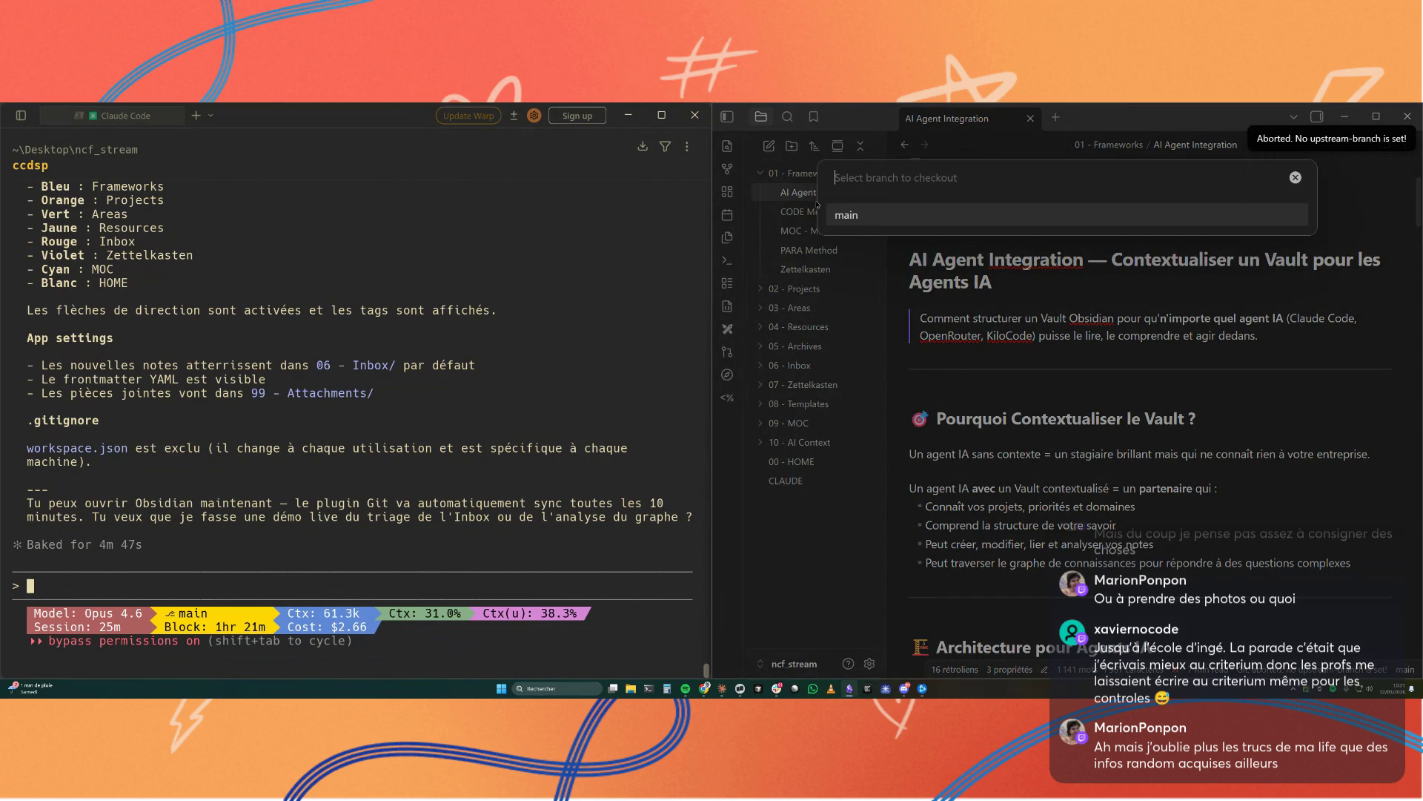
key(Return)
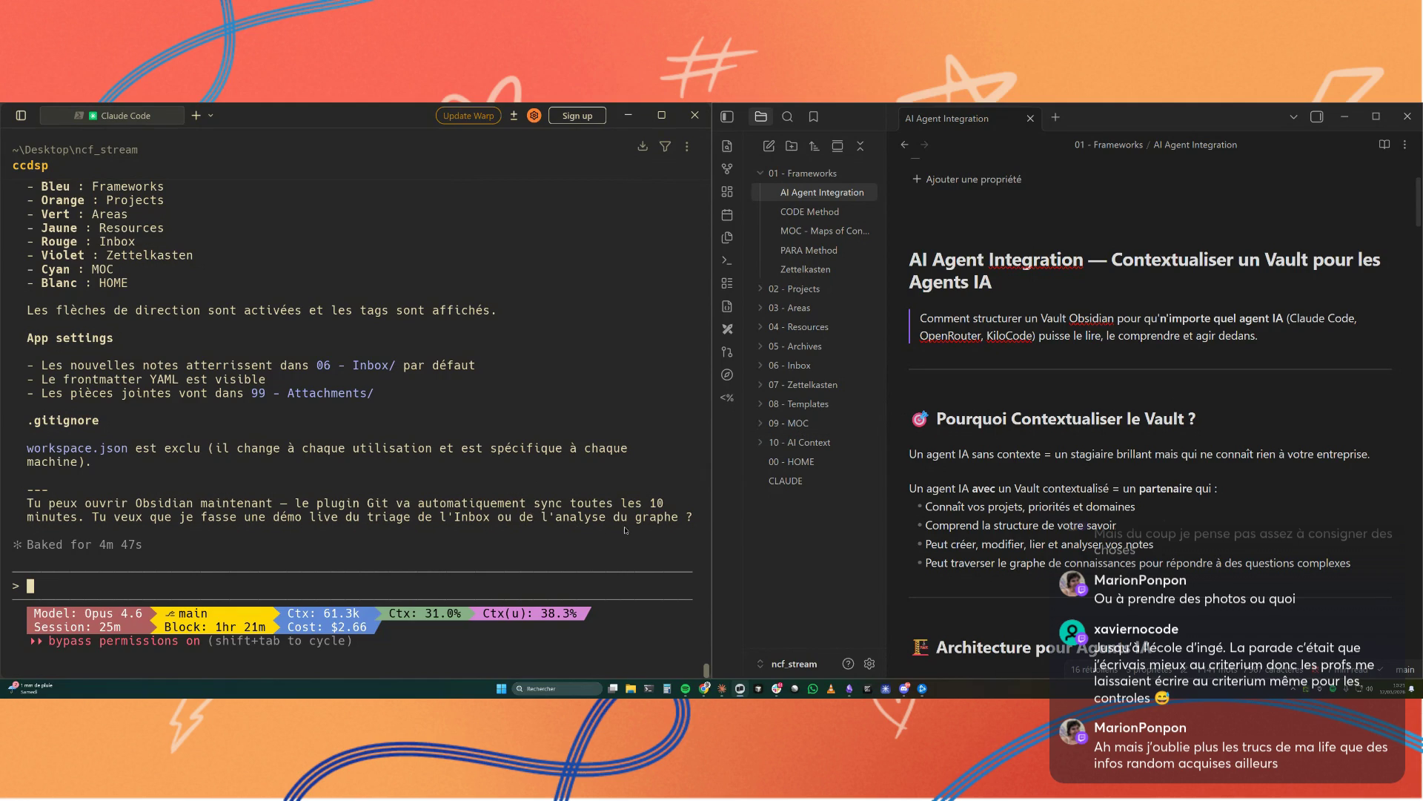
scroll(1072, 387, down, 3)
scroll(1072, 387, down, 3)
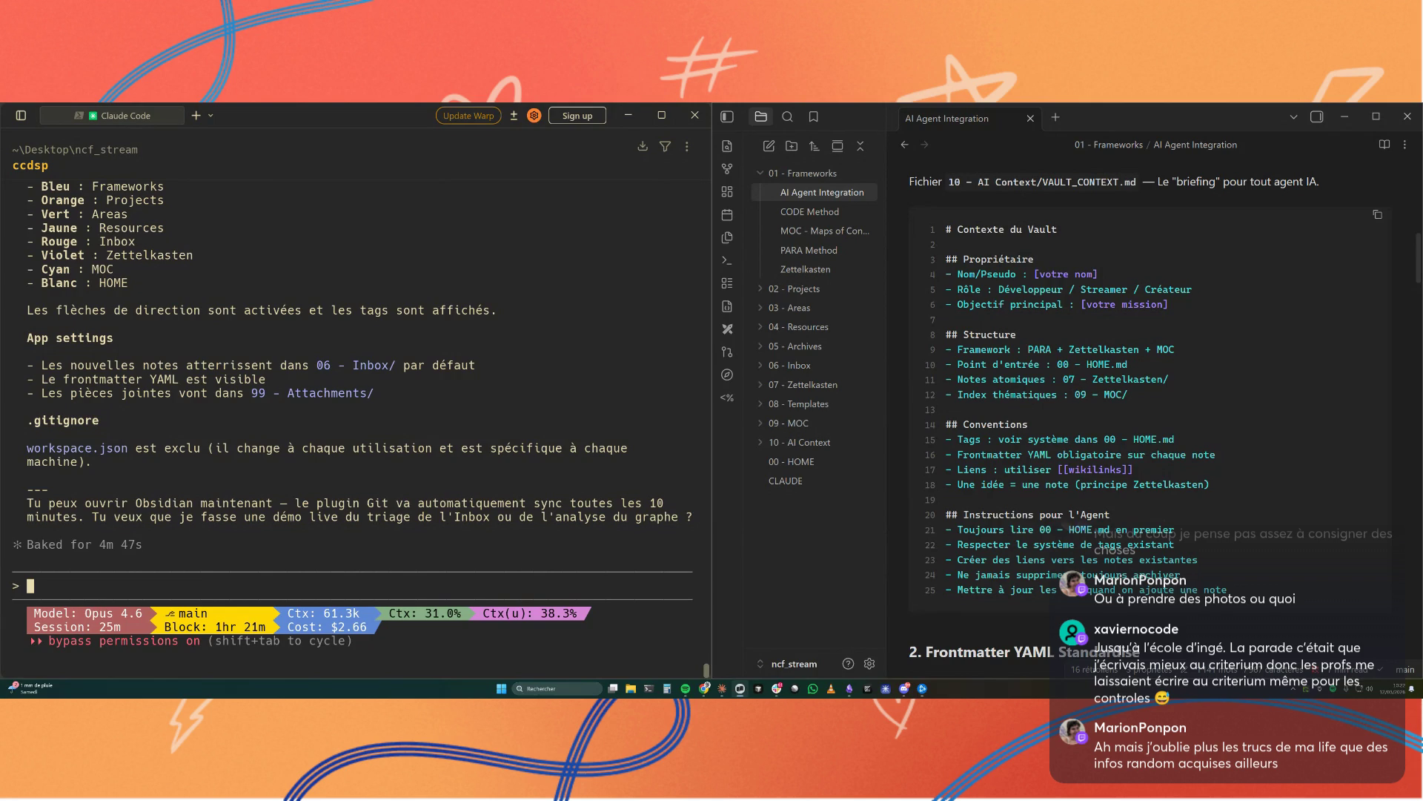
Step: Switch to the Chrome window playing the Obsidian with Claude Code YouTube video
key(alt+Tab)
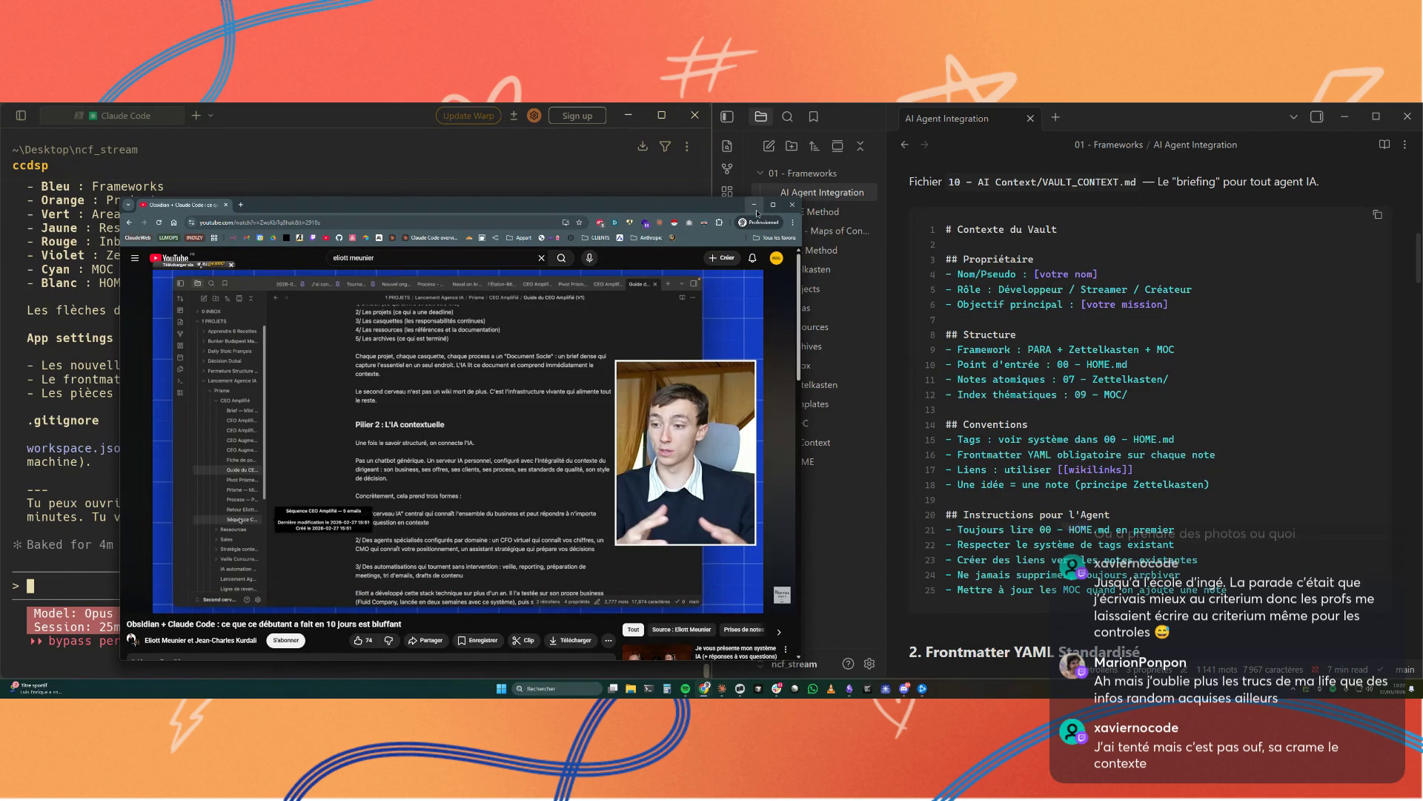
Step: Minimize the Chrome video window to return to the terminal and VAULT_CONTEXT note
click(758, 207)
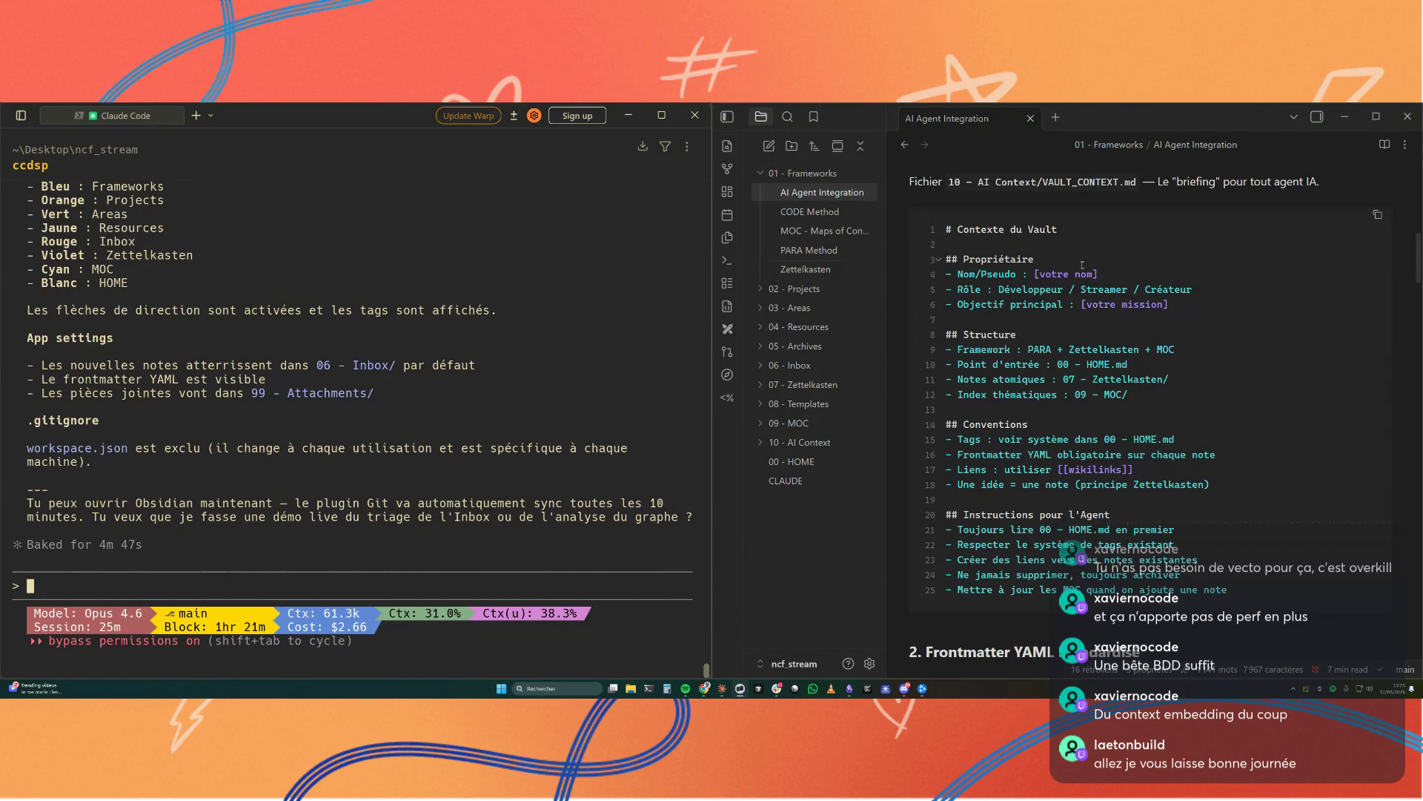
key(alt+Tab)
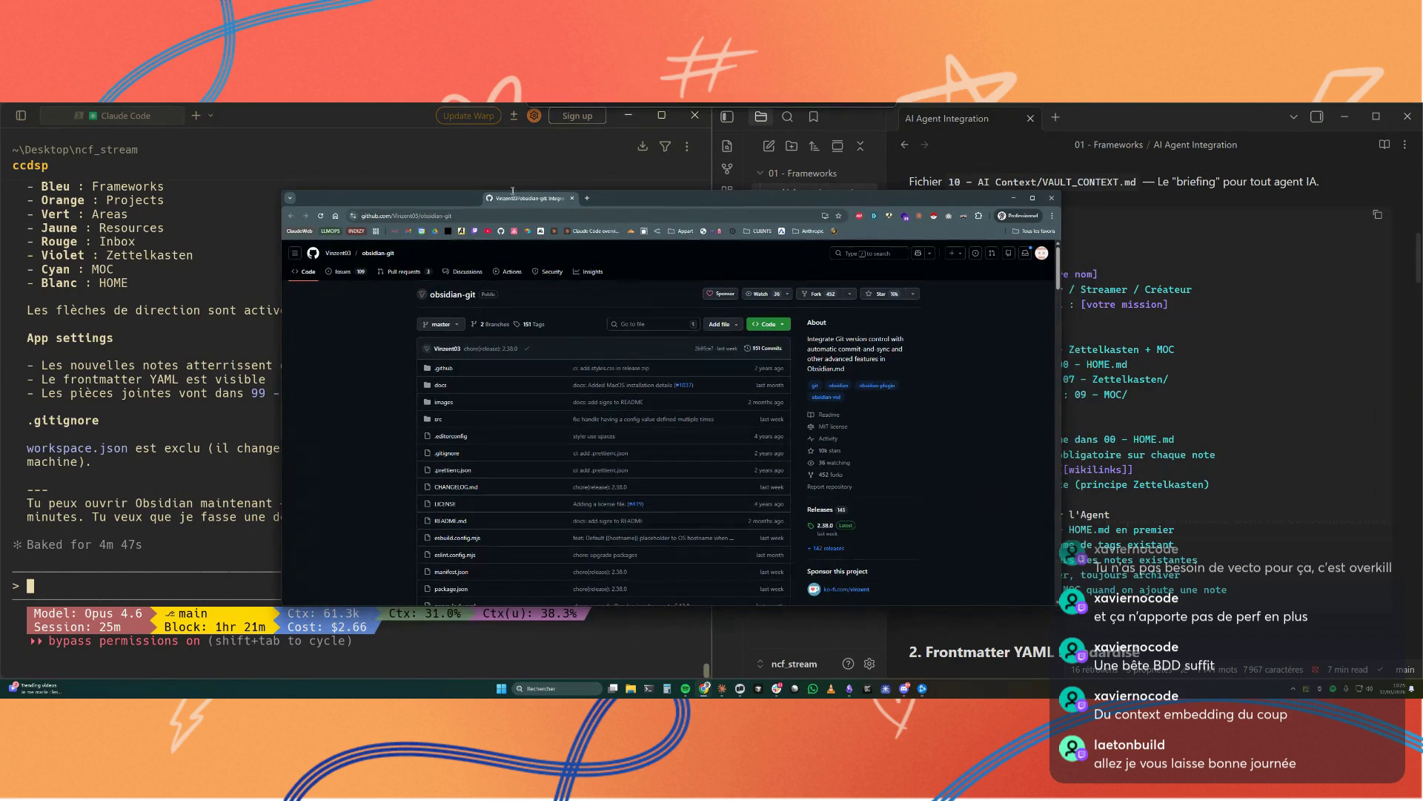
click(499, 213)
text(workspace cl)
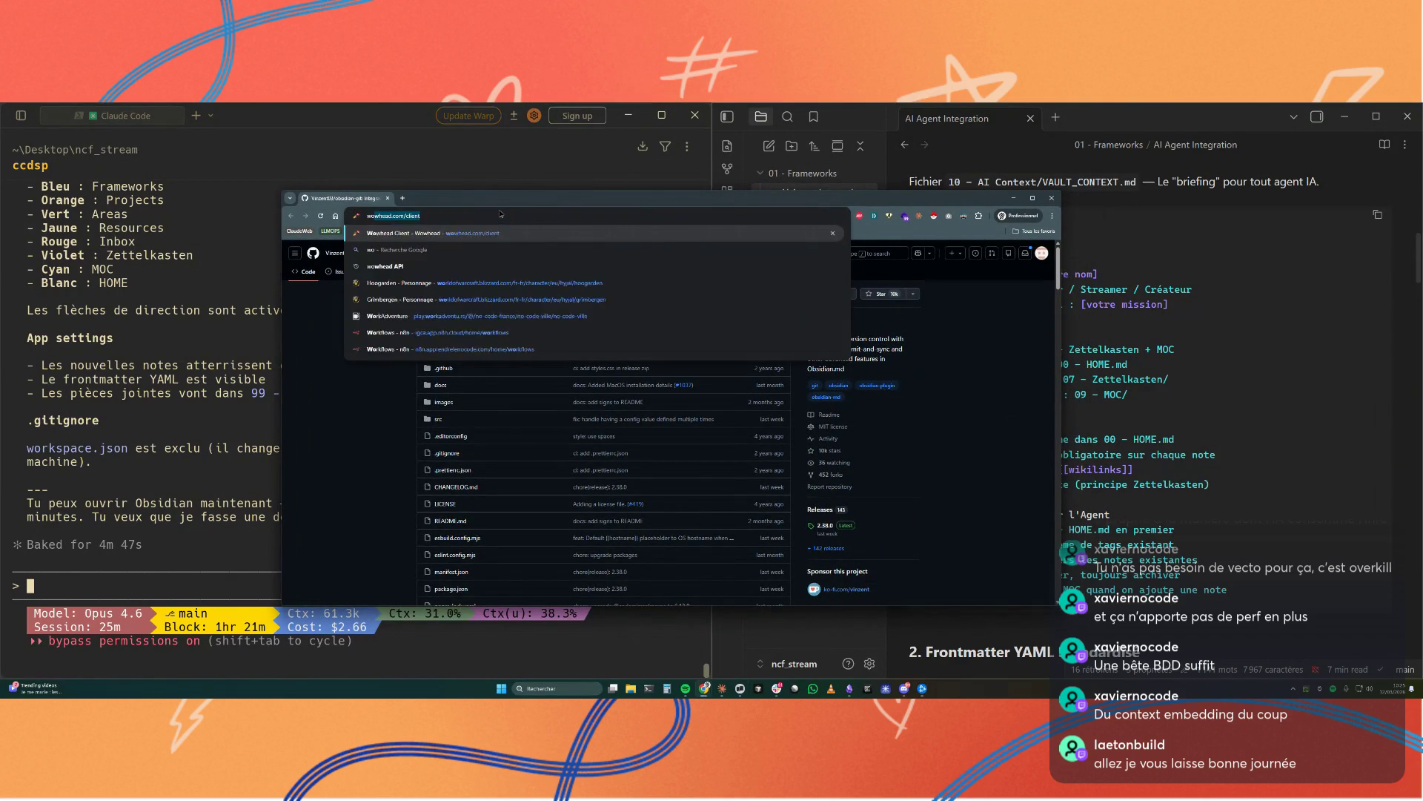
key(Down)
key(Down)
key(Down)
key(Return)
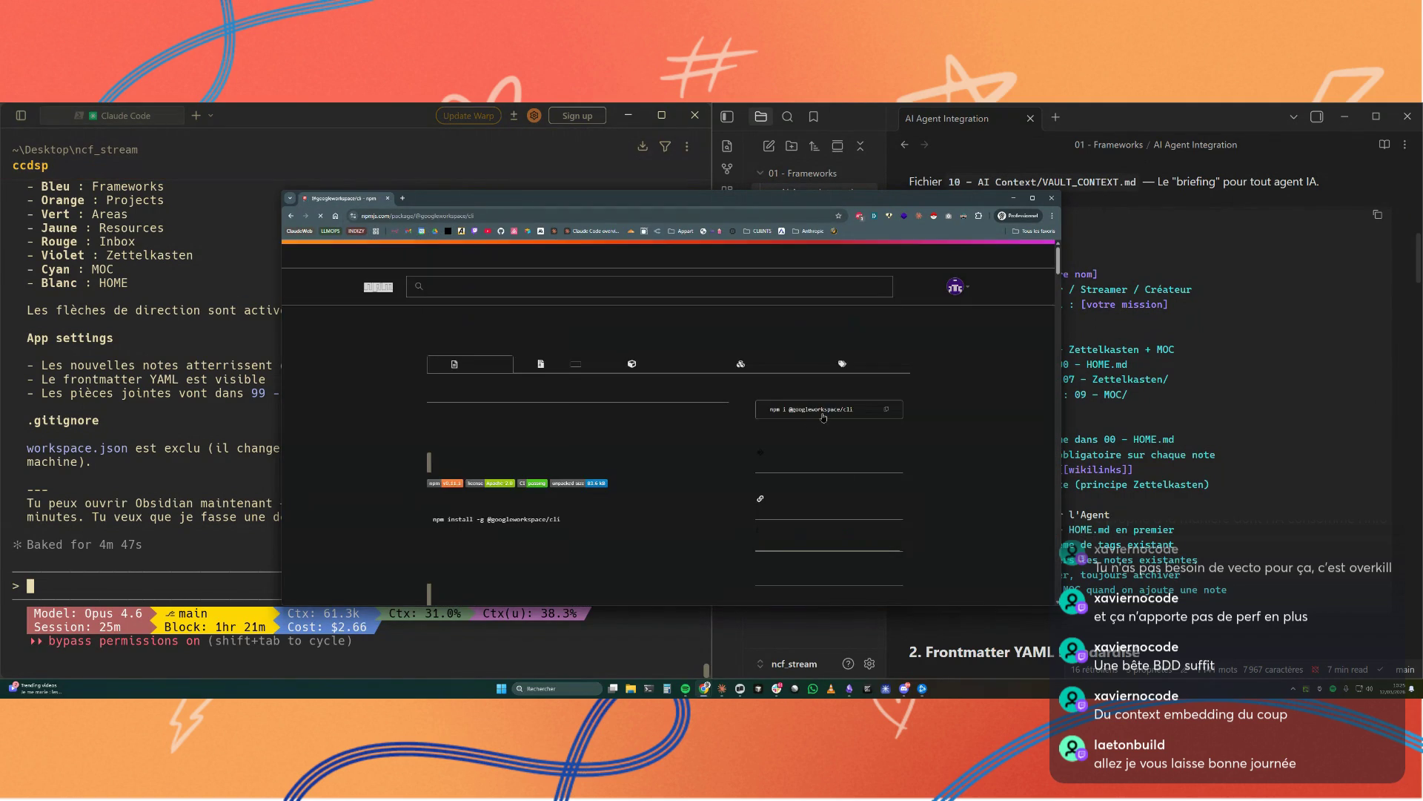
click(814, 458)
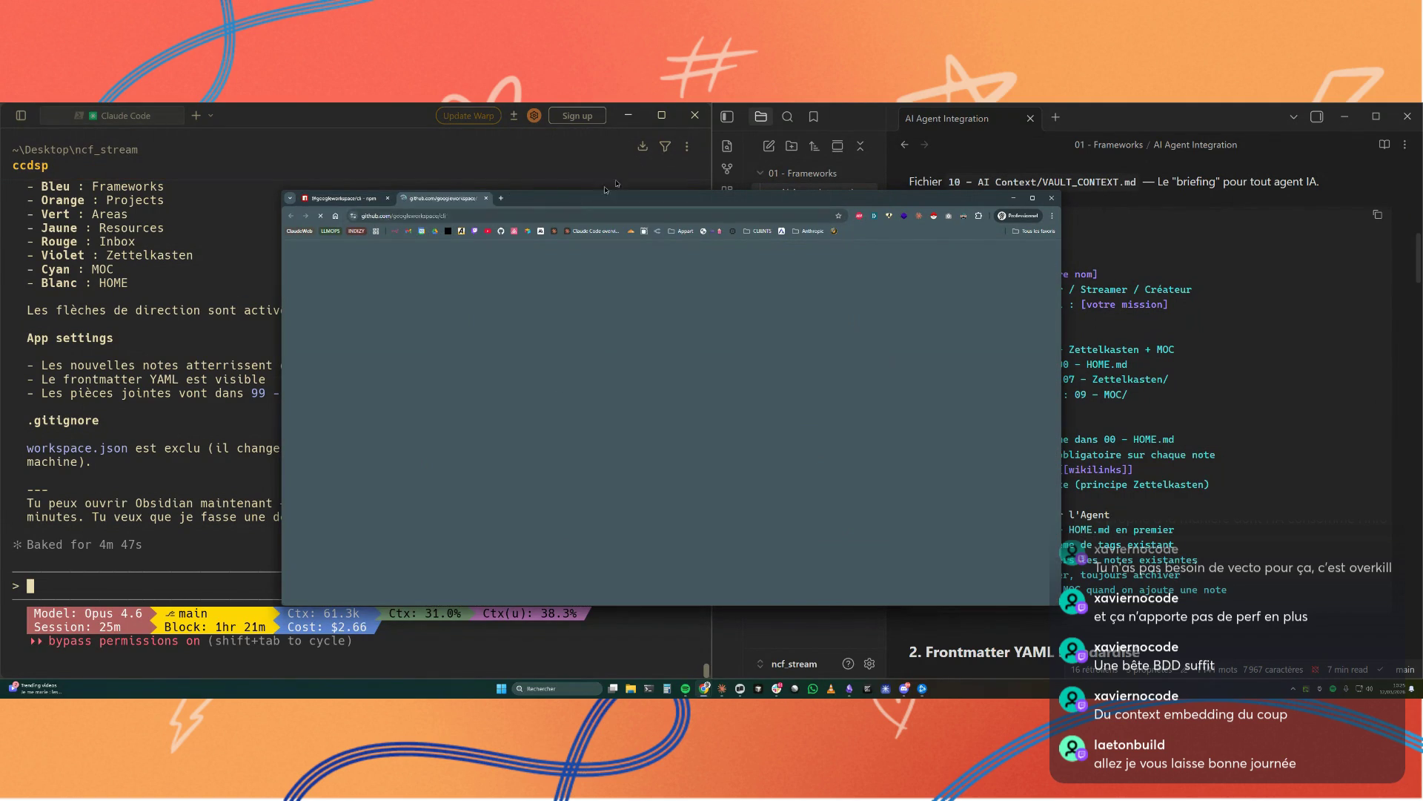
Step: Reposition and heighten the browser window, adjusting zoom to read the README down to 75% and smaller
drag(723, 198, 817, 149)
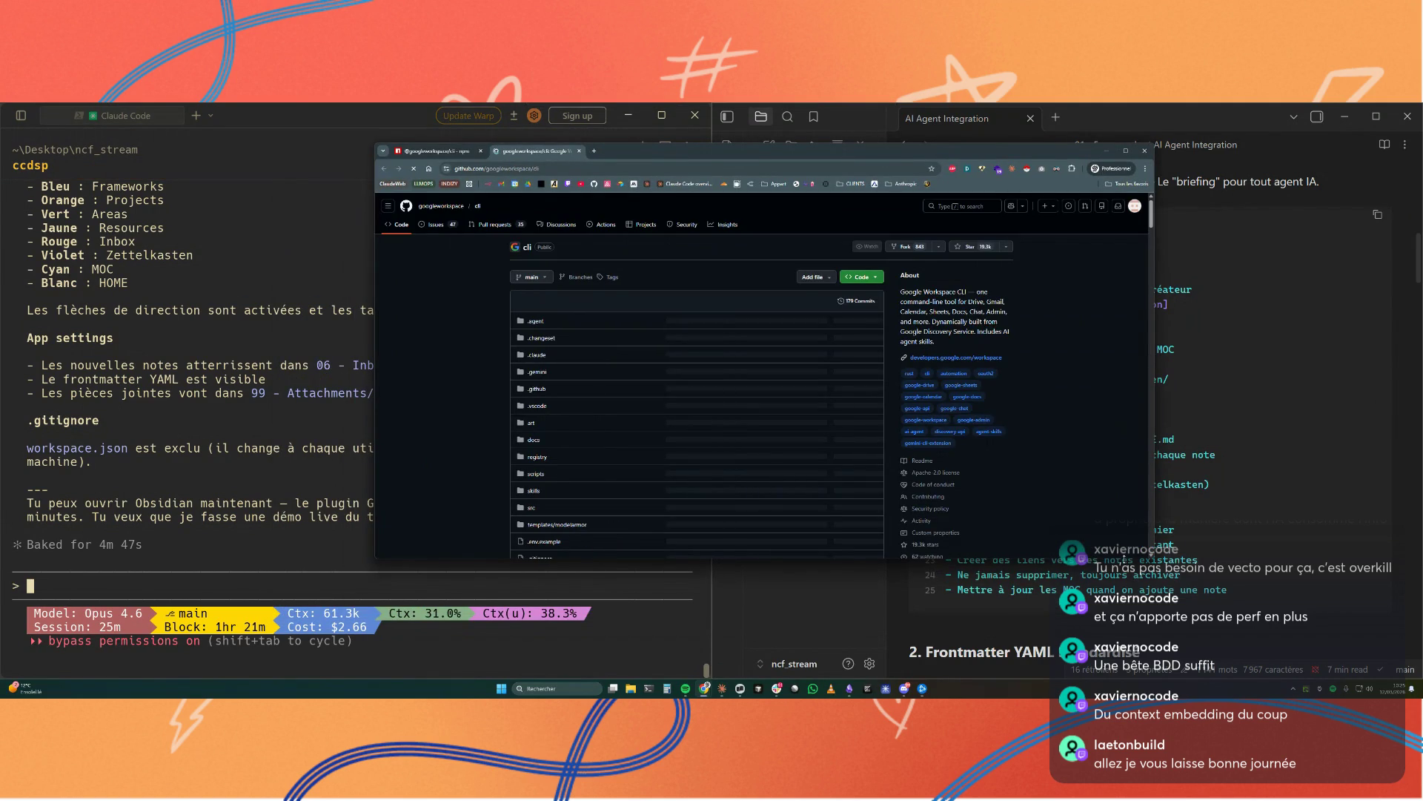
drag(768, 558, 767, 648)
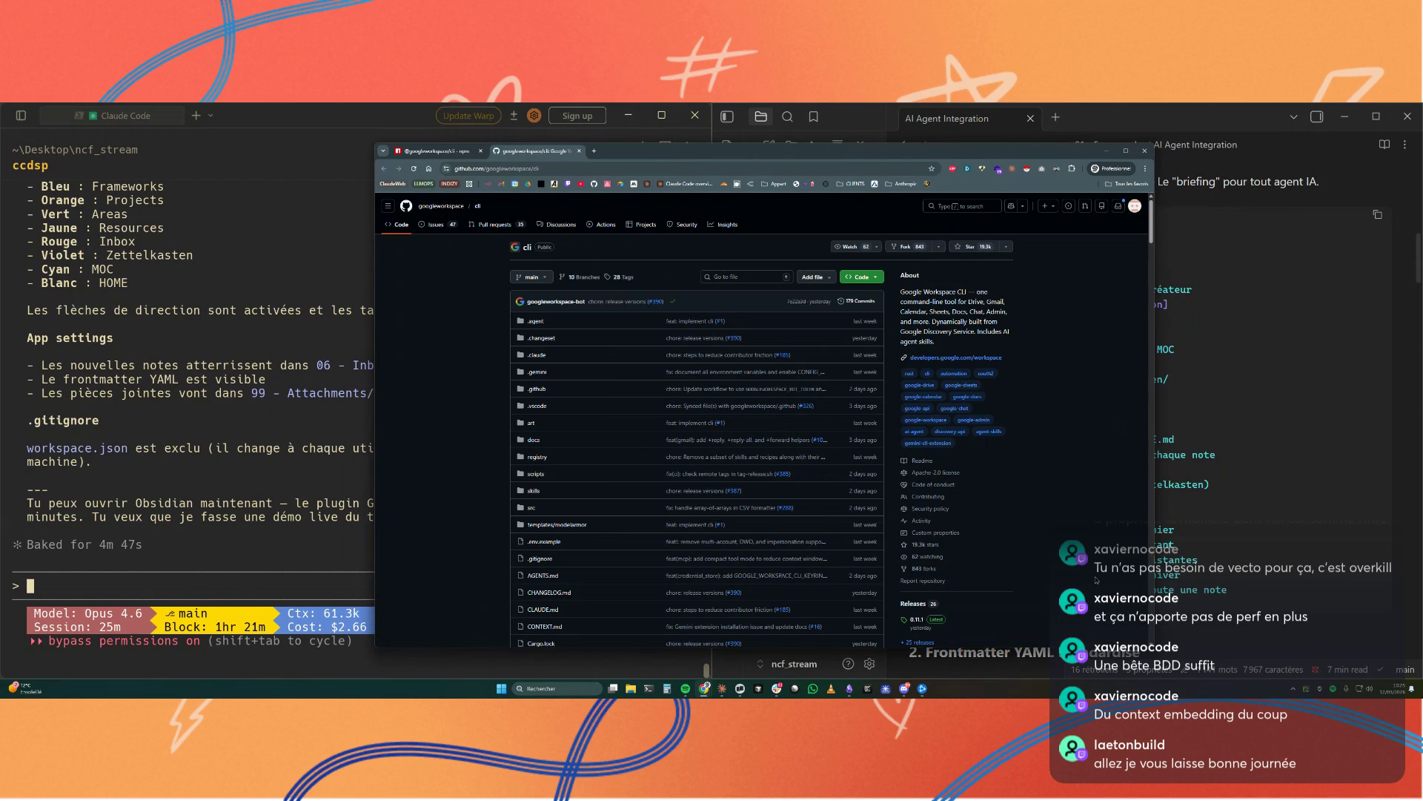
scroll(890, 512, down, 5)
scroll(723, 489, down, 5)
scroll(623, 478, down, 3)
scroll(589, 476, down, 3)
key(ctrl+0)
scroll(645, 477, down, 3)
scroll(667, 476, down, 3)
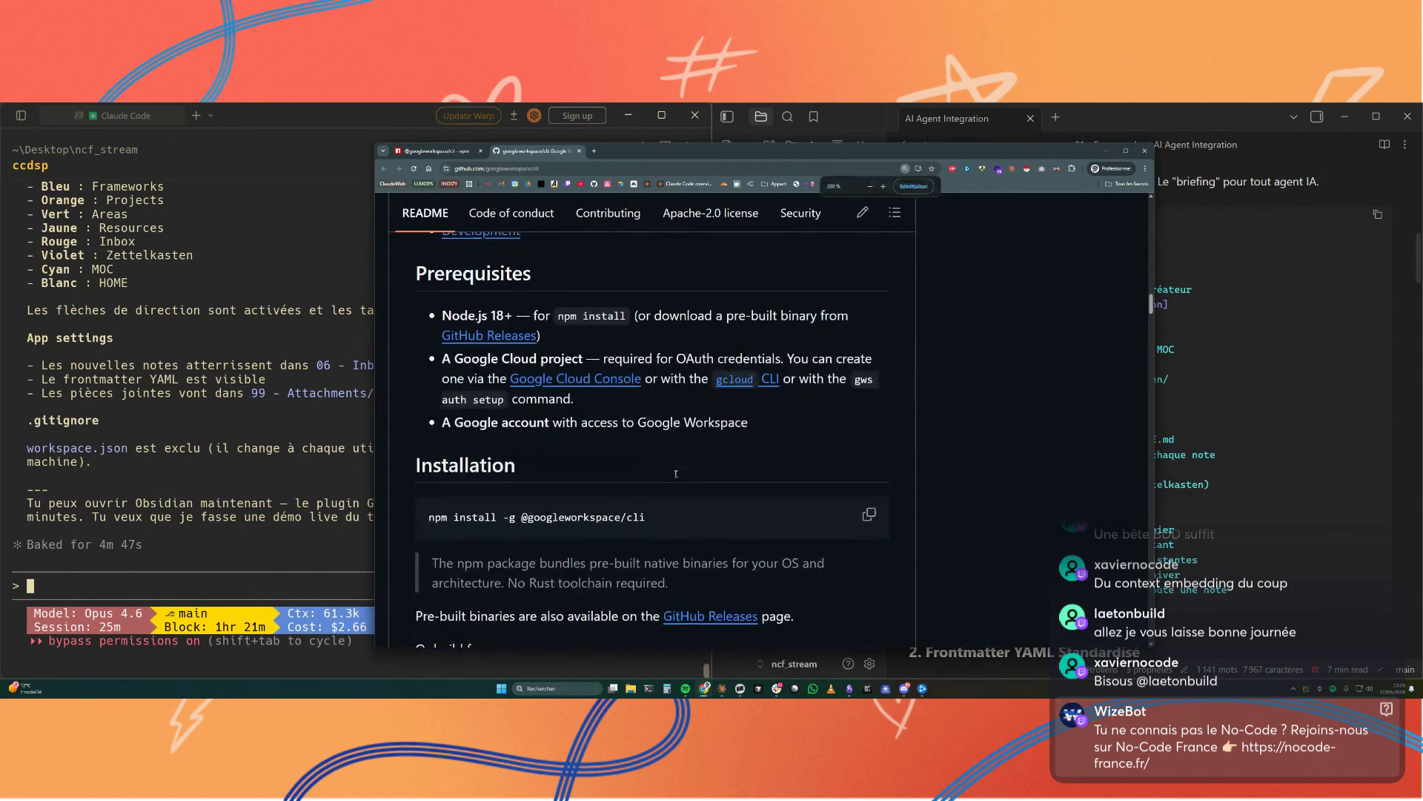
scroll(675, 475, down, 3)
scroll(676, 476, down, 3)
scroll(676, 475, down, 3)
scroll(676, 475, down, 3)
scroll(675, 475, down, 3)
scroll(676, 476, down, 3)
scroll(676, 476, down, 3)
scroll(676, 475, down, 3)
scroll(675, 475, down, 3)
scroll(676, 476, down, 3)
scroll(676, 475, down, 3)
scroll(675, 476, down, 3)
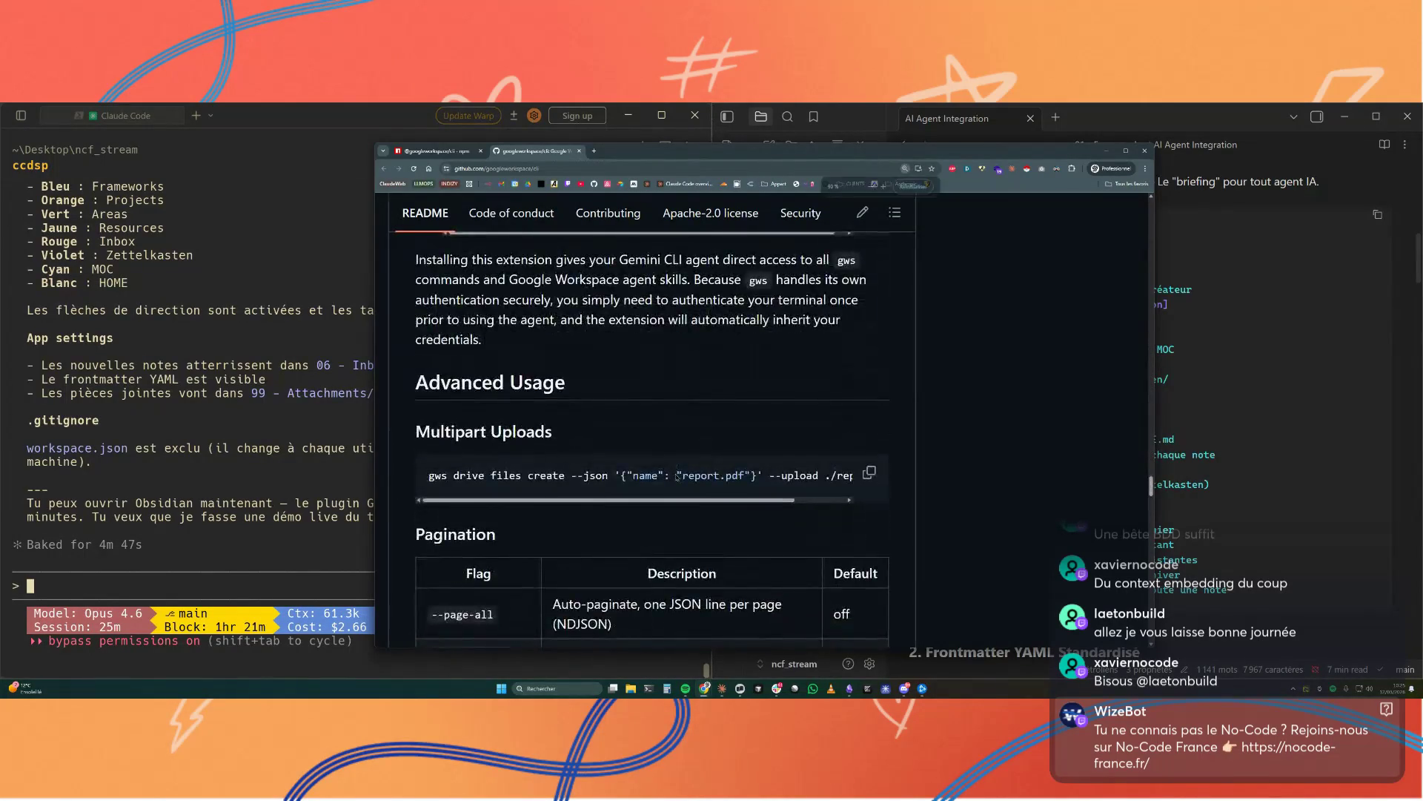
key(ctrl+minus)
key(ctrl+minus)
key(ctrl+minus)
scroll(676, 475, down, 3)
scroll(675, 476, down, 3)
scroll(675, 475, down, 3)
key(ctrl+minus)
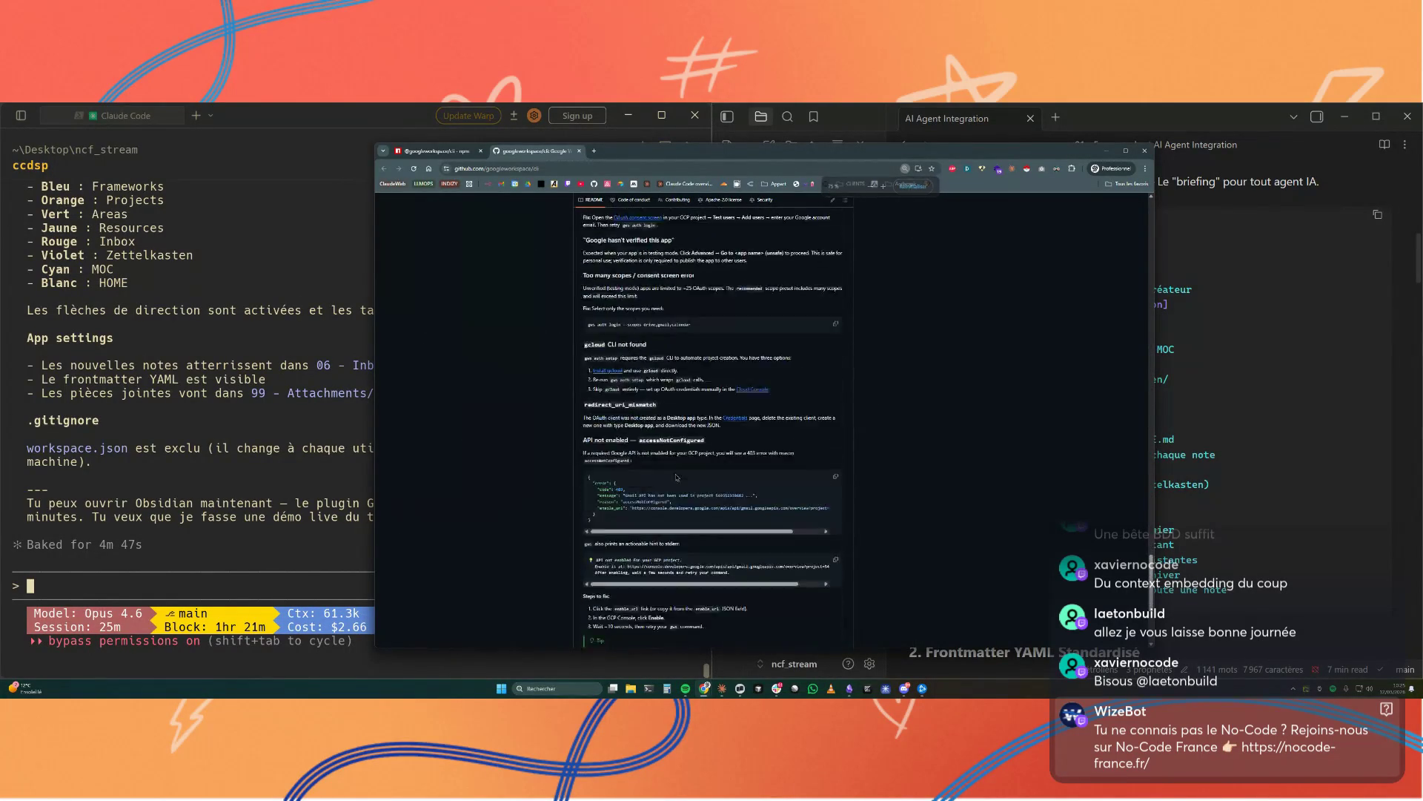
scroll(674, 475, up, 5)
scroll(675, 475, up, 5)
scroll(676, 475, up, 5)
scroll(674, 475, up, 5)
scroll(675, 473, up, 5)
scroll(675, 472, up, 5)
scroll(675, 472, up, 5)
scroll(677, 477, up, 5)
scroll(676, 476, down, 3)
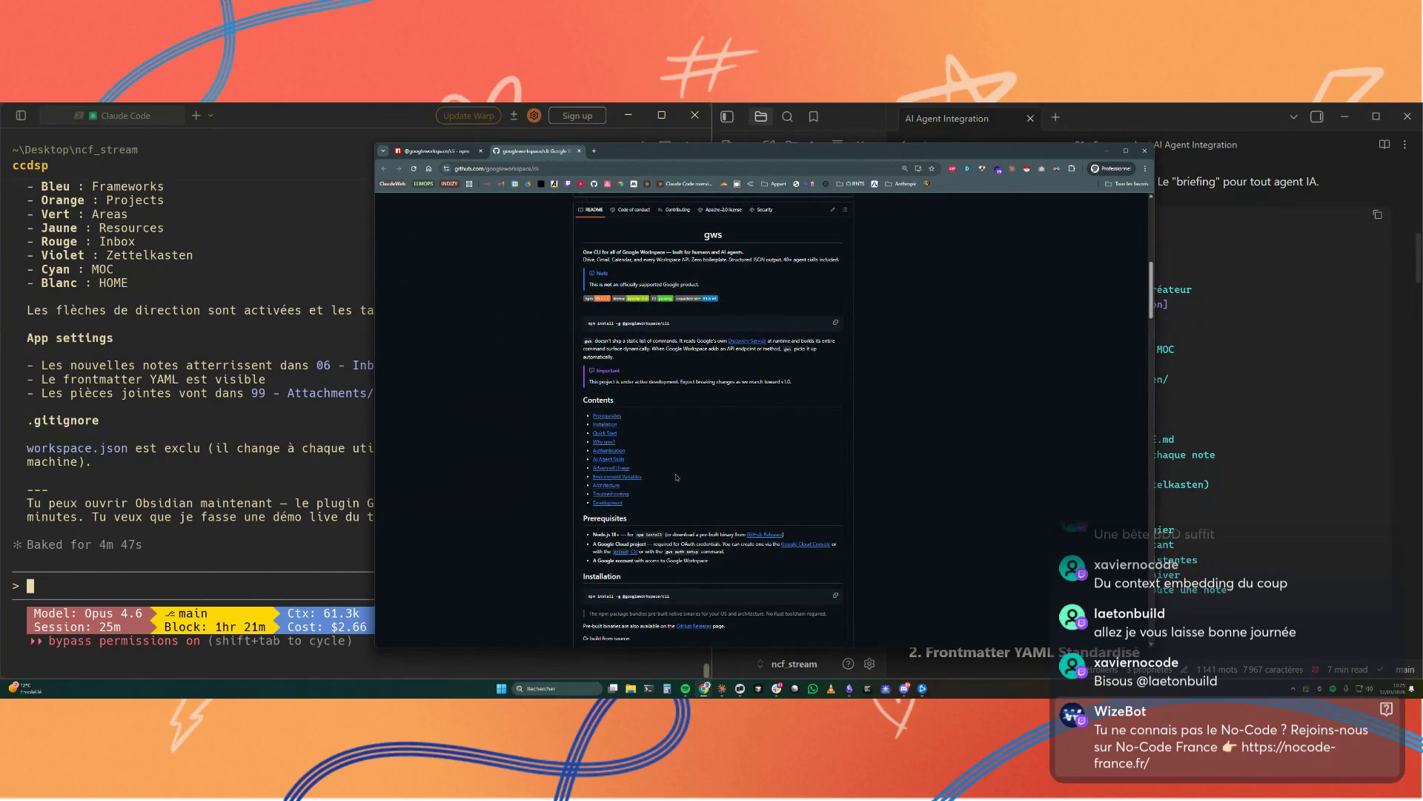
ctrl+scroll(676, 476, up, 1)
scroll(675, 476, up, 5)
scroll(675, 476, up, 5)
scroll(677, 476, up, 5)
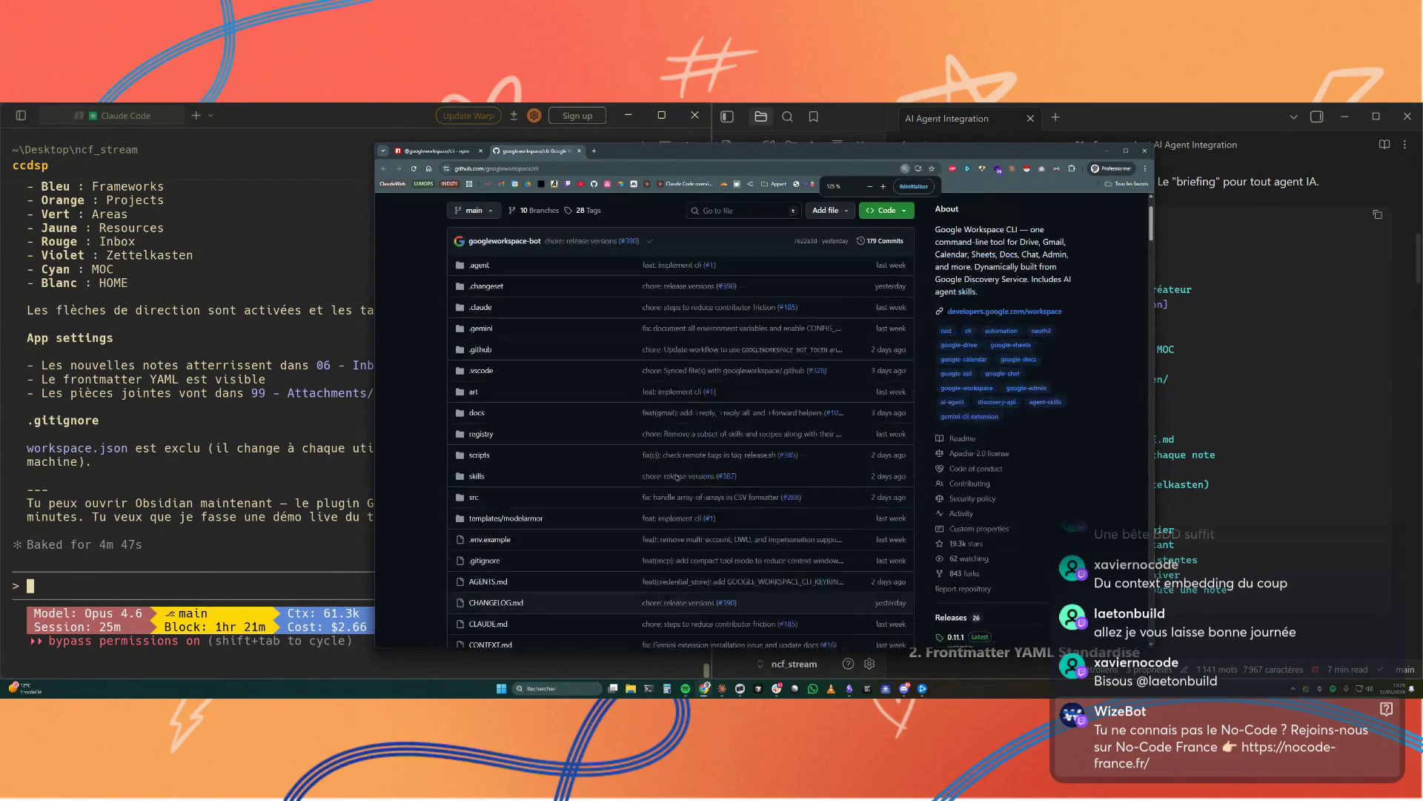
click(645, 519)
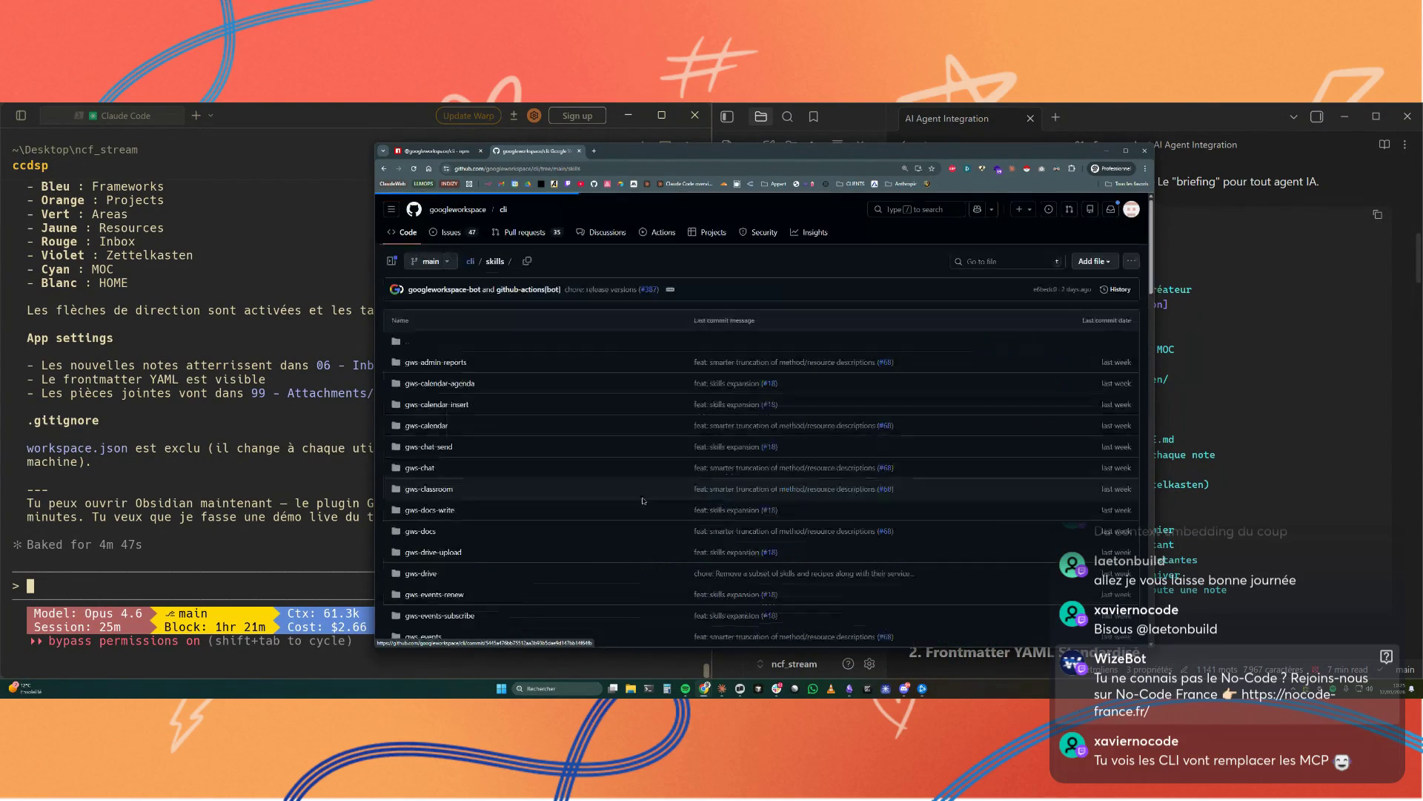
scroll(434, 456, down, 2)
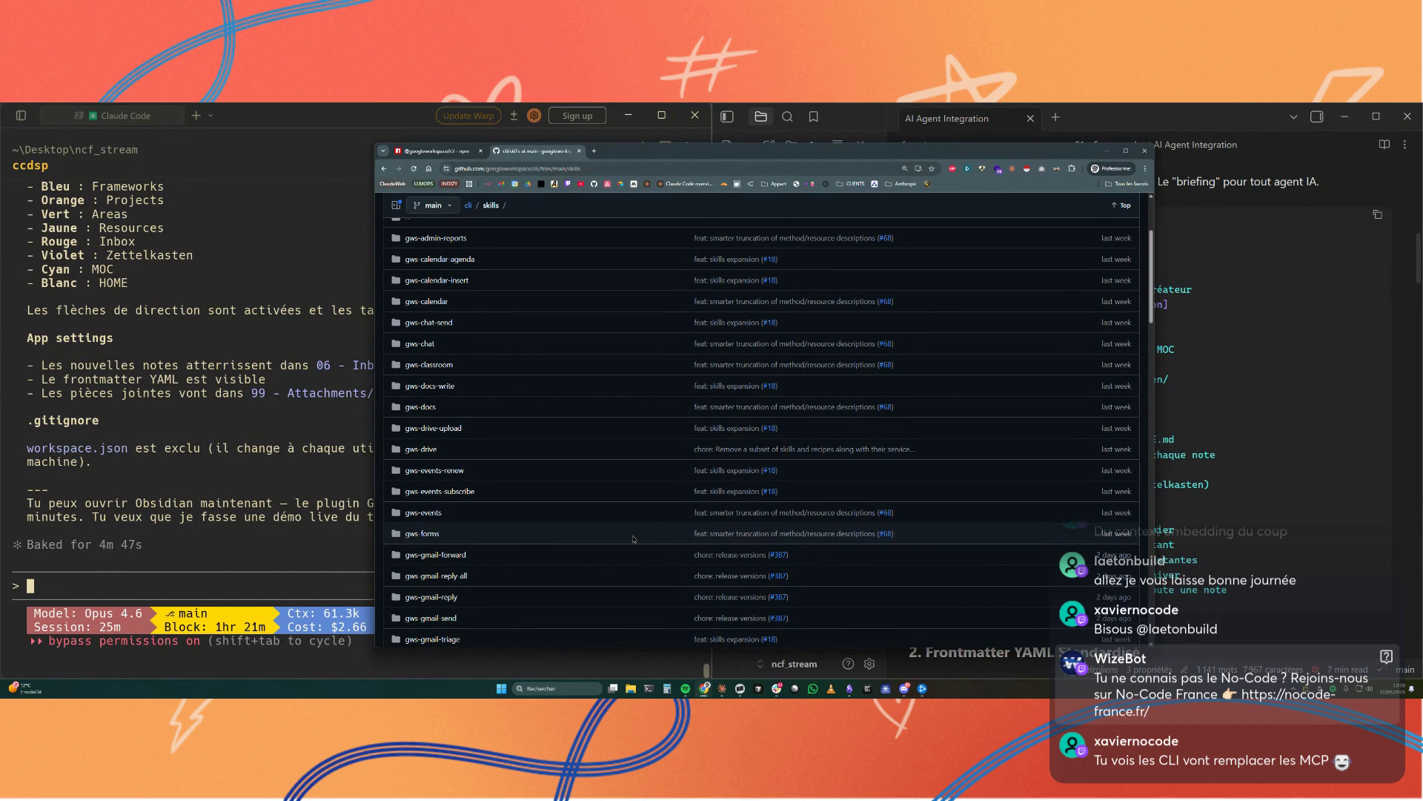
scroll(633, 540, down, 3)
scroll(633, 539, down, 3)
scroll(633, 539, down, 3)
scroll(633, 540, down, 3)
scroll(633, 540, down, 3)
scroll(633, 540, down, 2)
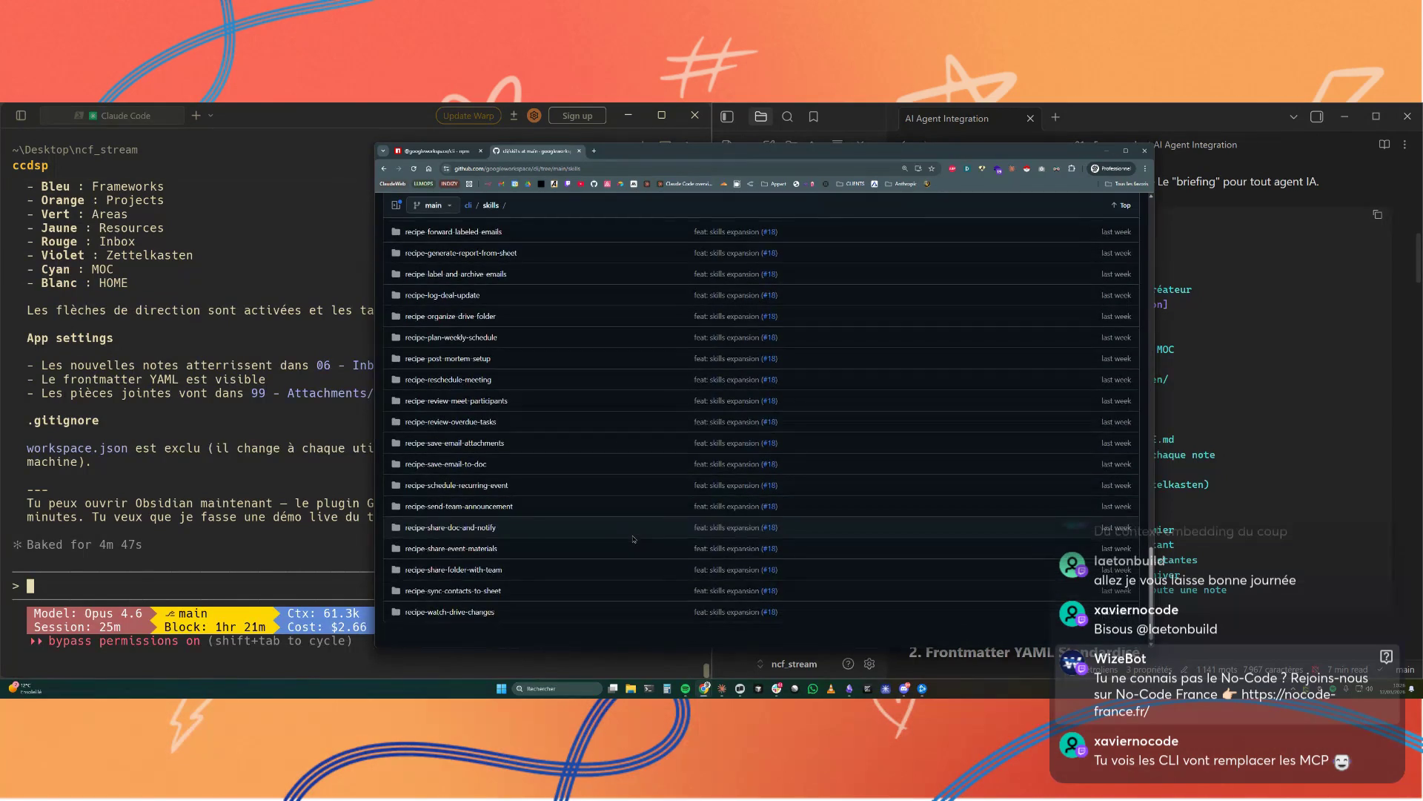
click(385, 168)
scroll(691, 544, down, 3)
scroll(692, 544, down, 3)
scroll(692, 545, down, 3)
scroll(693, 545, up, 2)
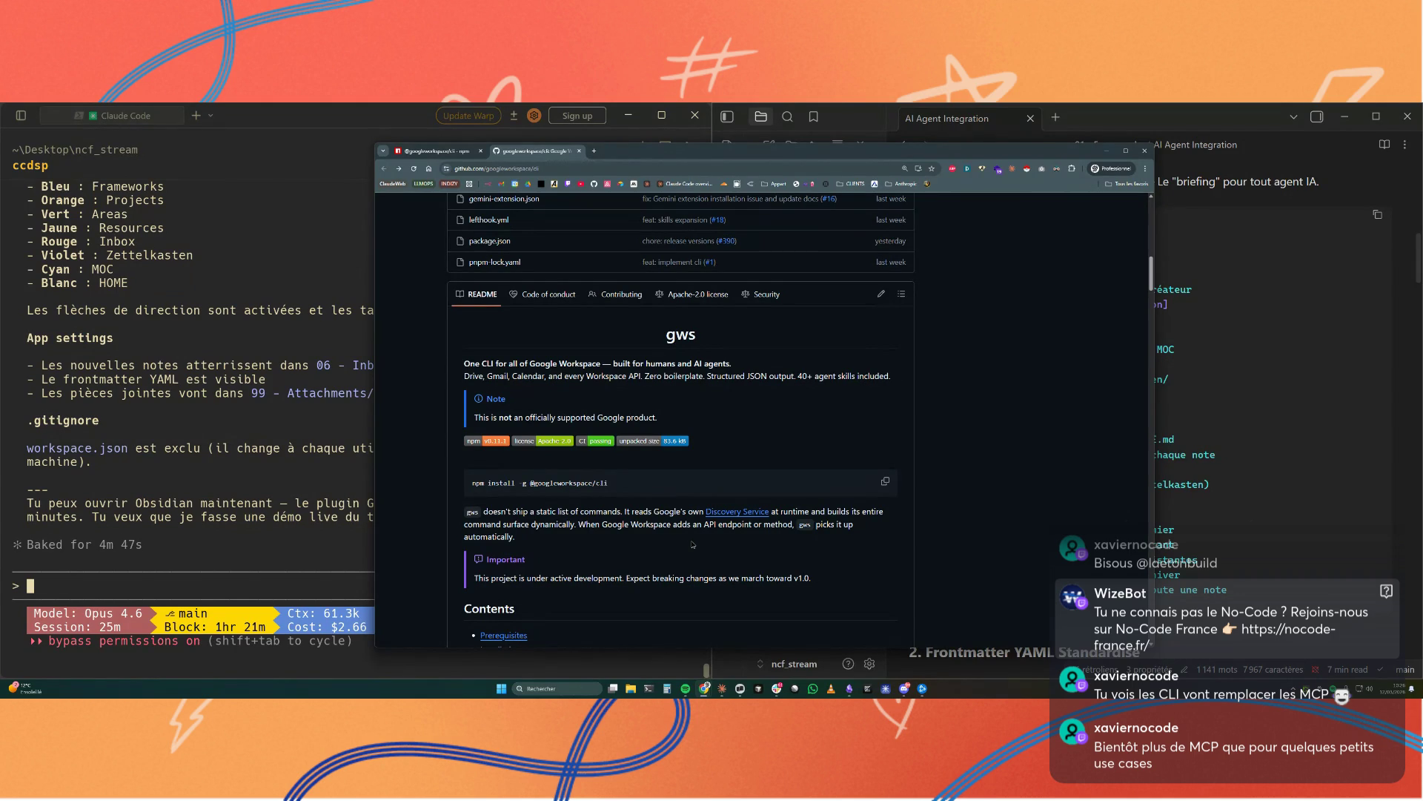
scroll(693, 543, down, 1)
scroll(692, 544, down, 1)
scroll(693, 545, down, 1)
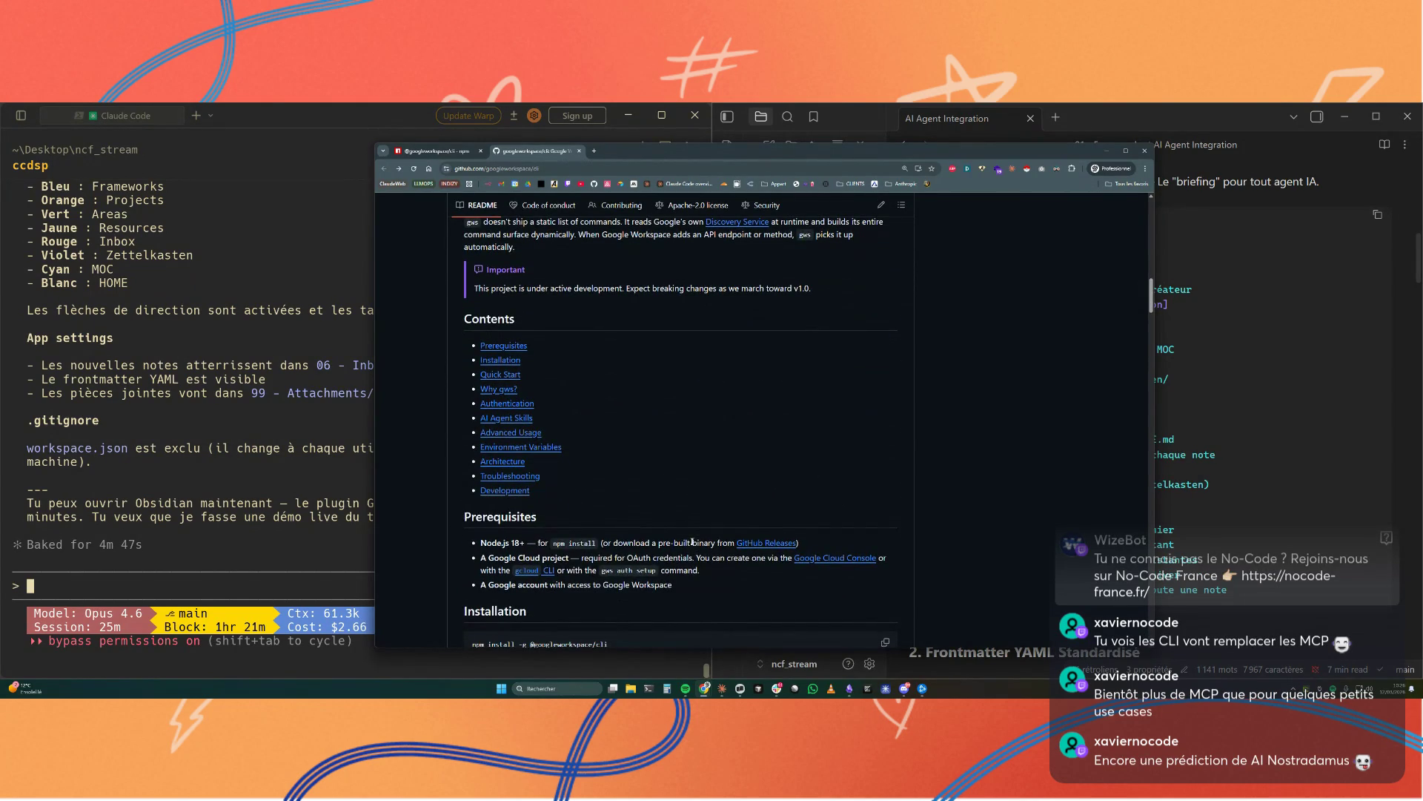
scroll(686, 568, up, 2)
scroll(687, 573, up, 2)
scroll(688, 574, up, 1)
drag(705, 501, 505, 503)
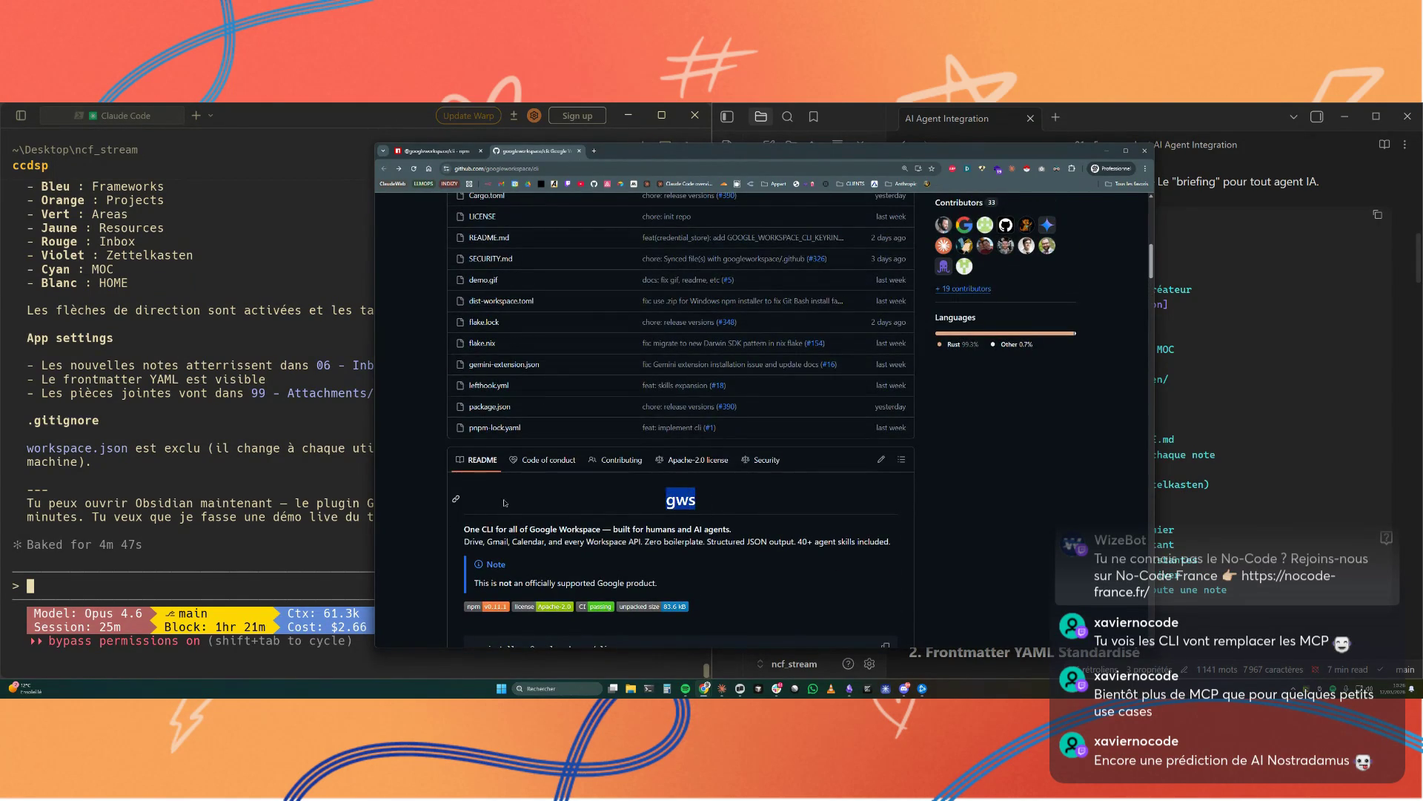
click(769, 611)
scroll(769, 611, up, 1)
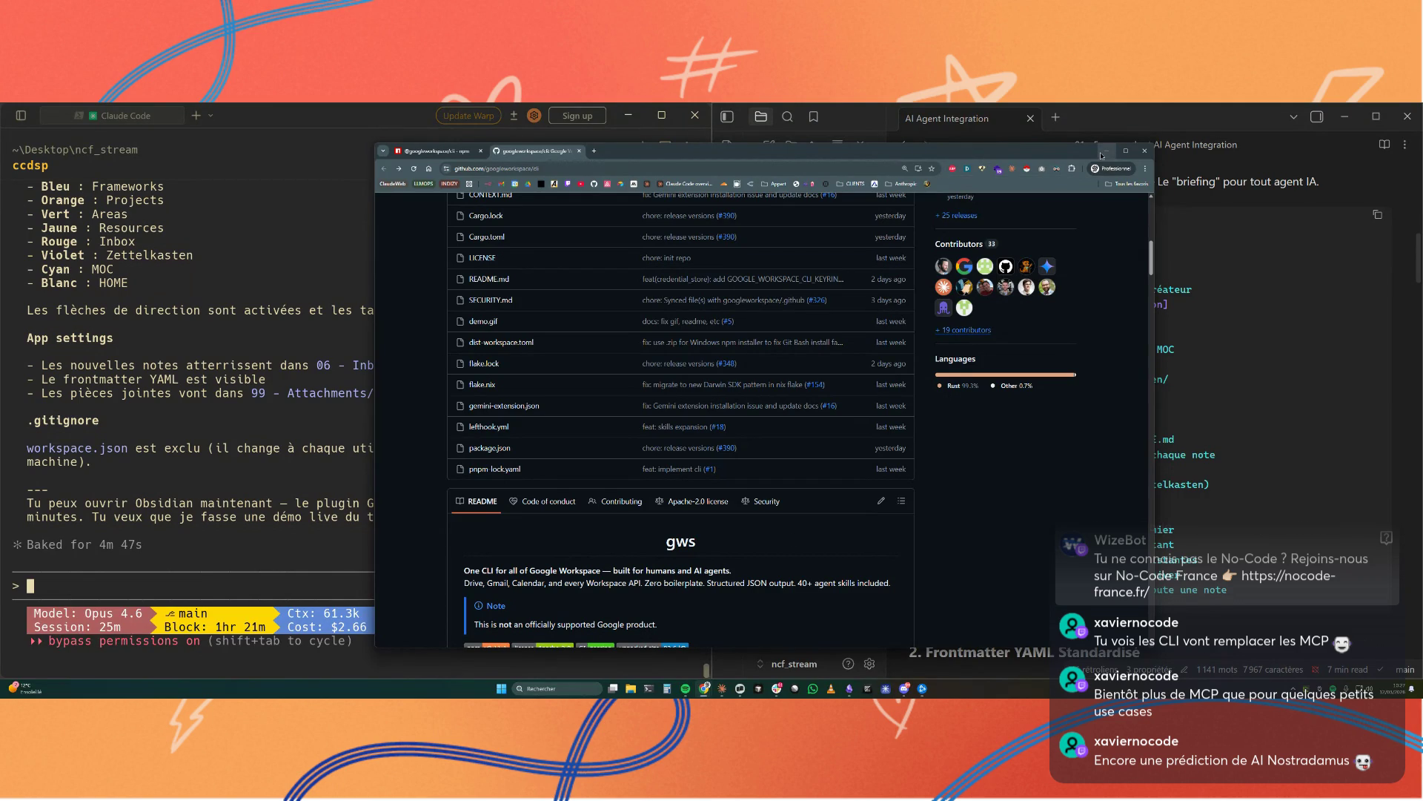
scroll(1052, 219, up, 2)
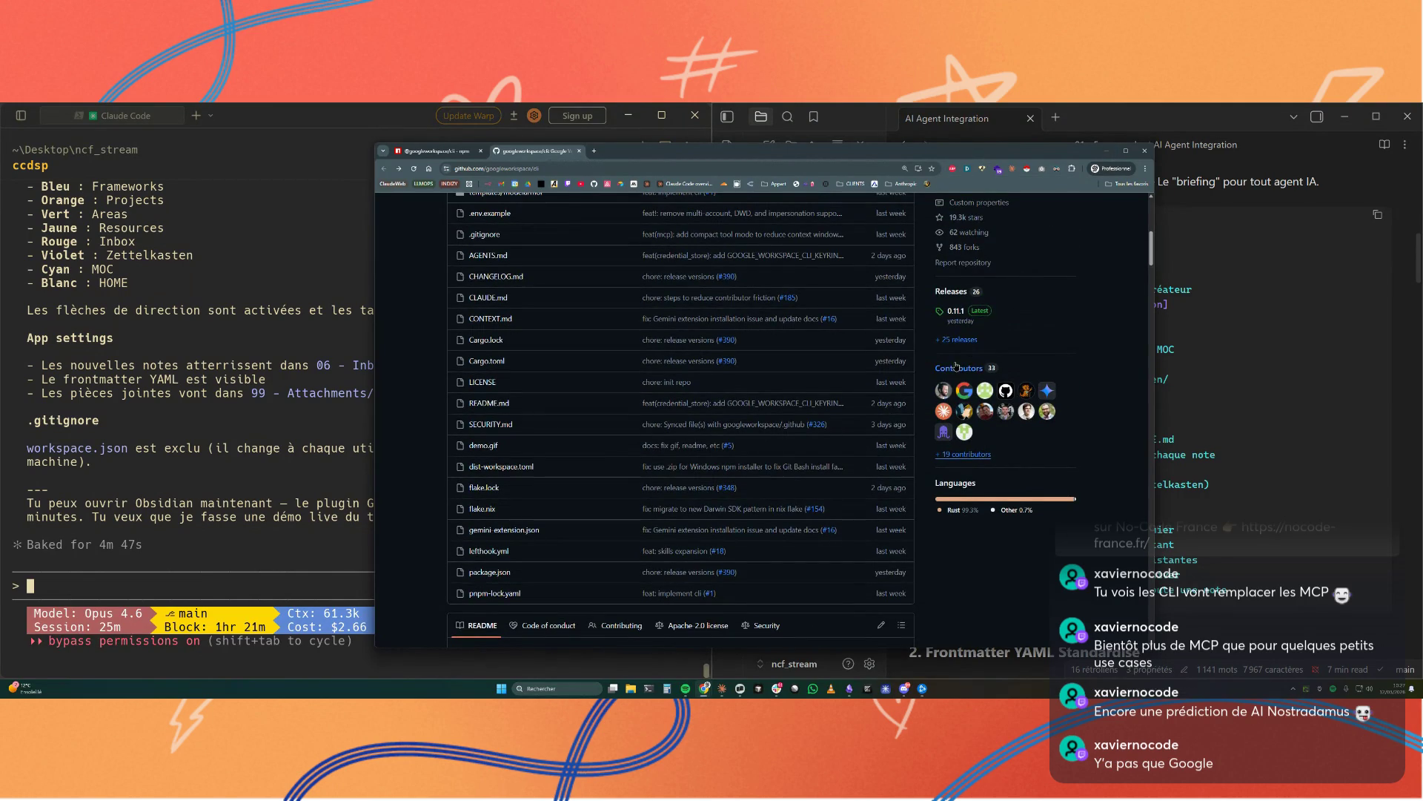
mouse_move(945, 411)
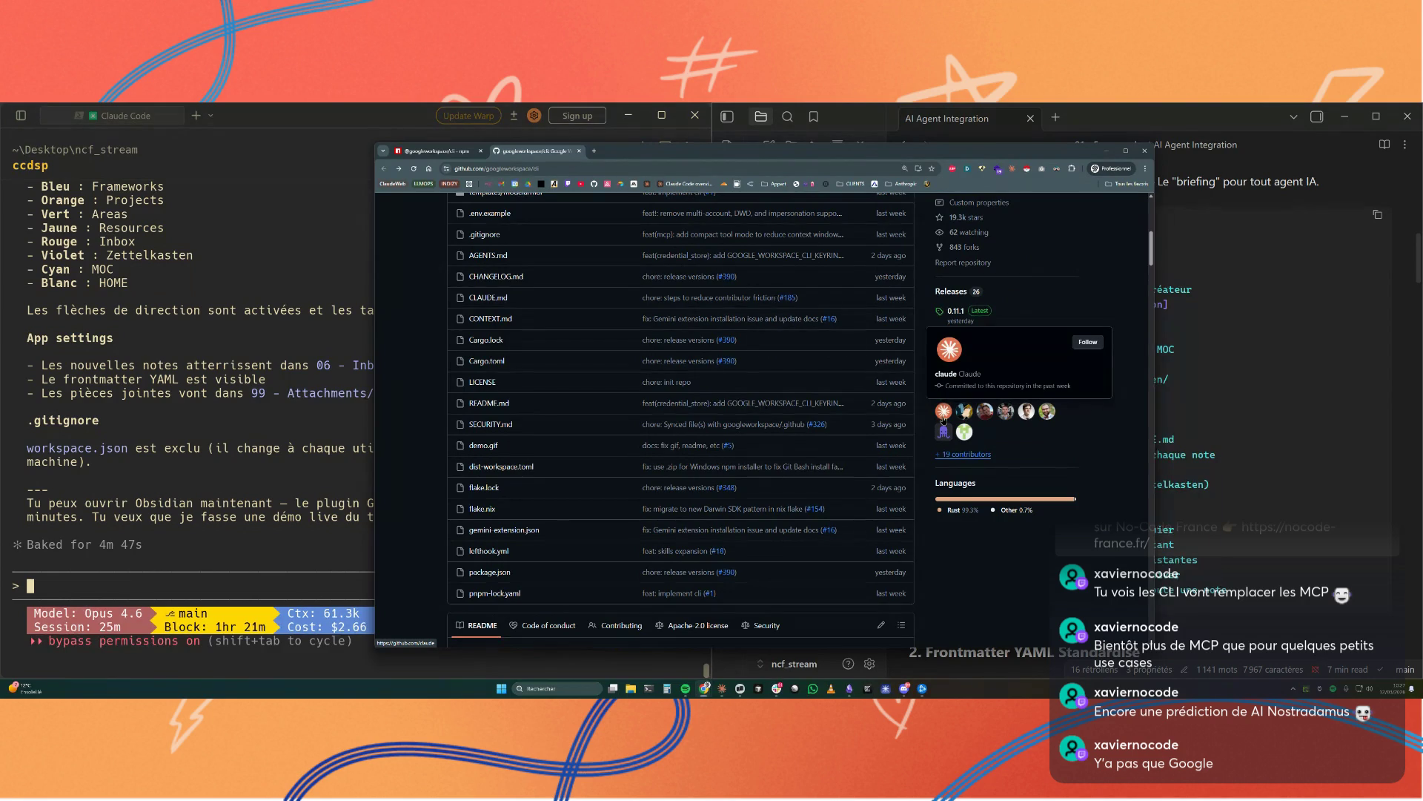
scroll(473, 241, up, 6)
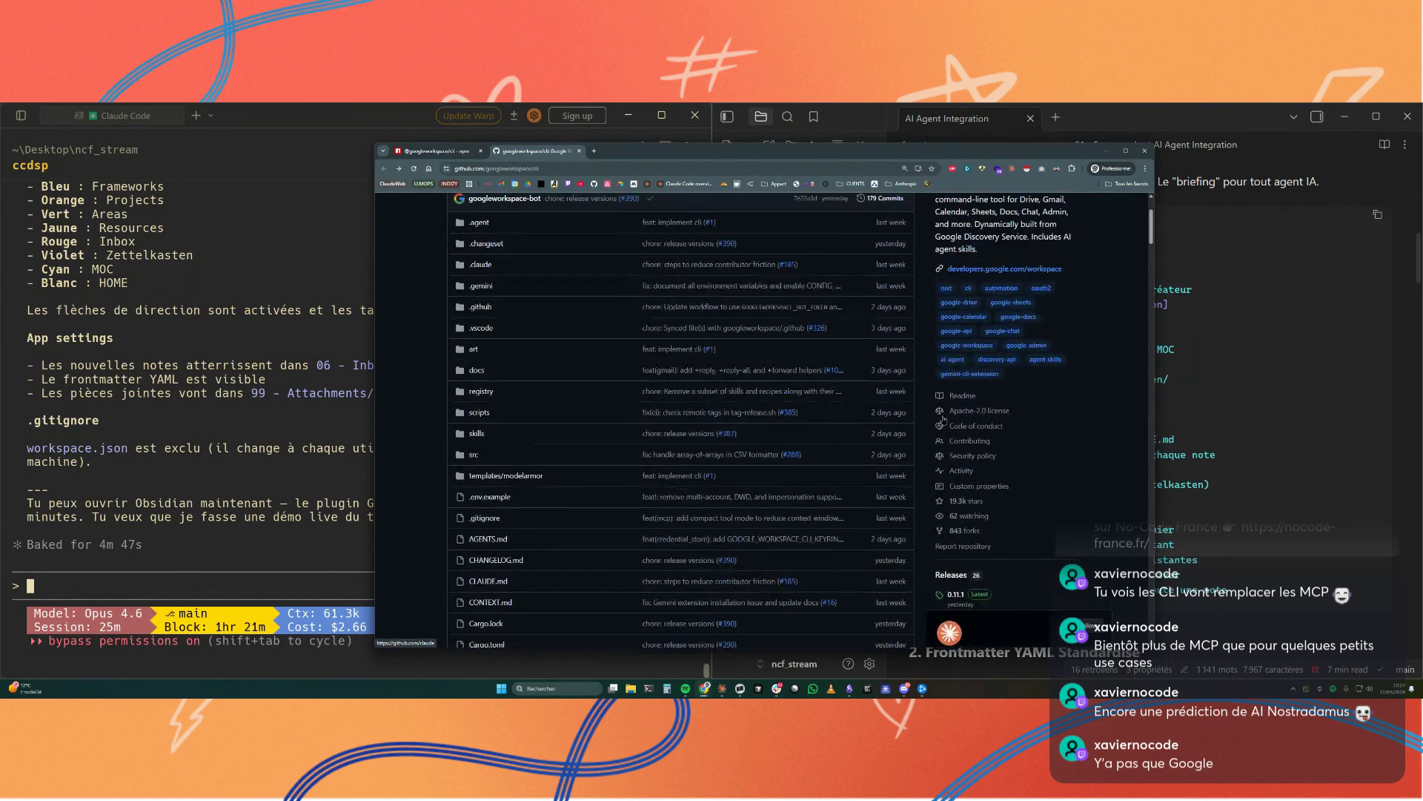
scroll(997, 467, down, 3)
scroll(980, 469, down, 1)
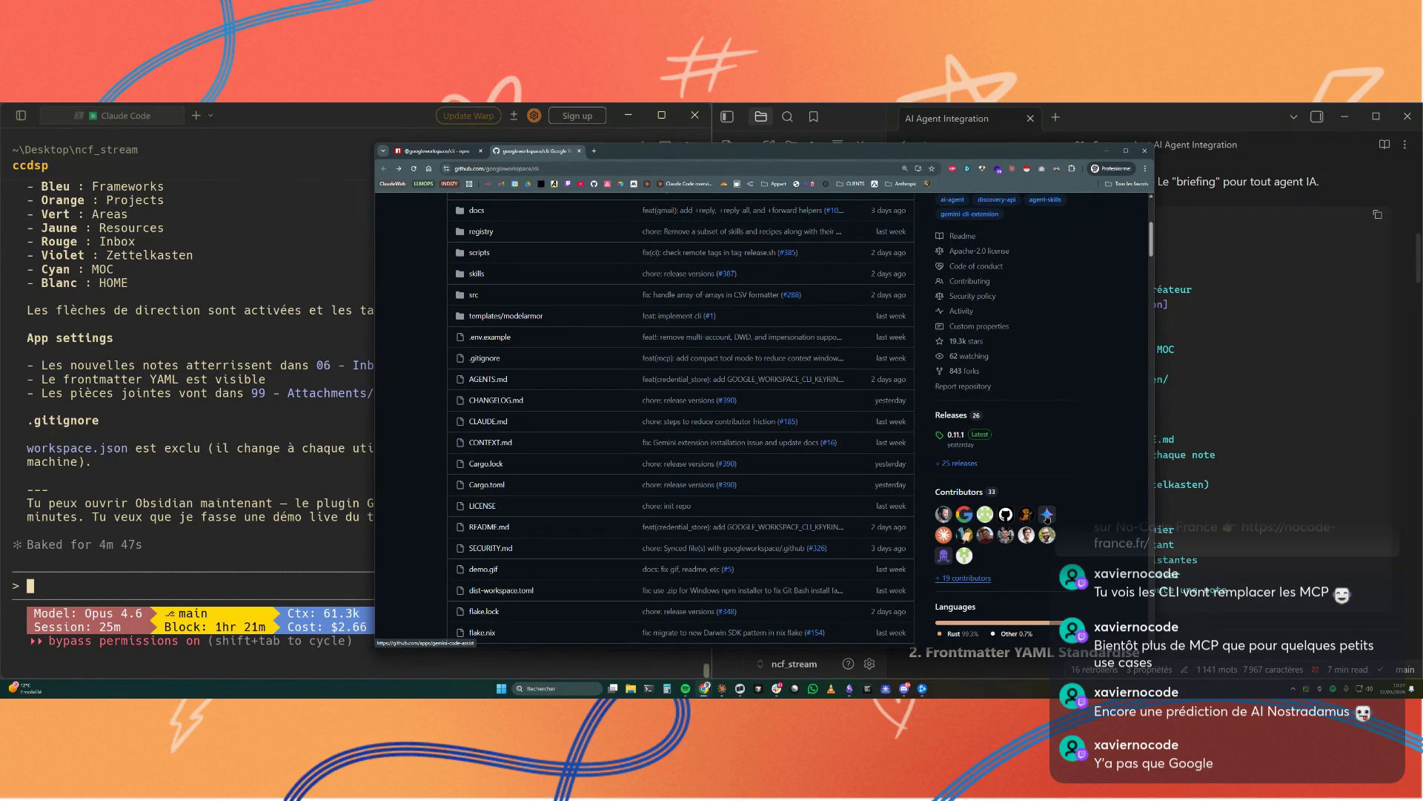
Step: From Insights > Contributors, list the claude contributor's commits, which returns no history
click(972, 579)
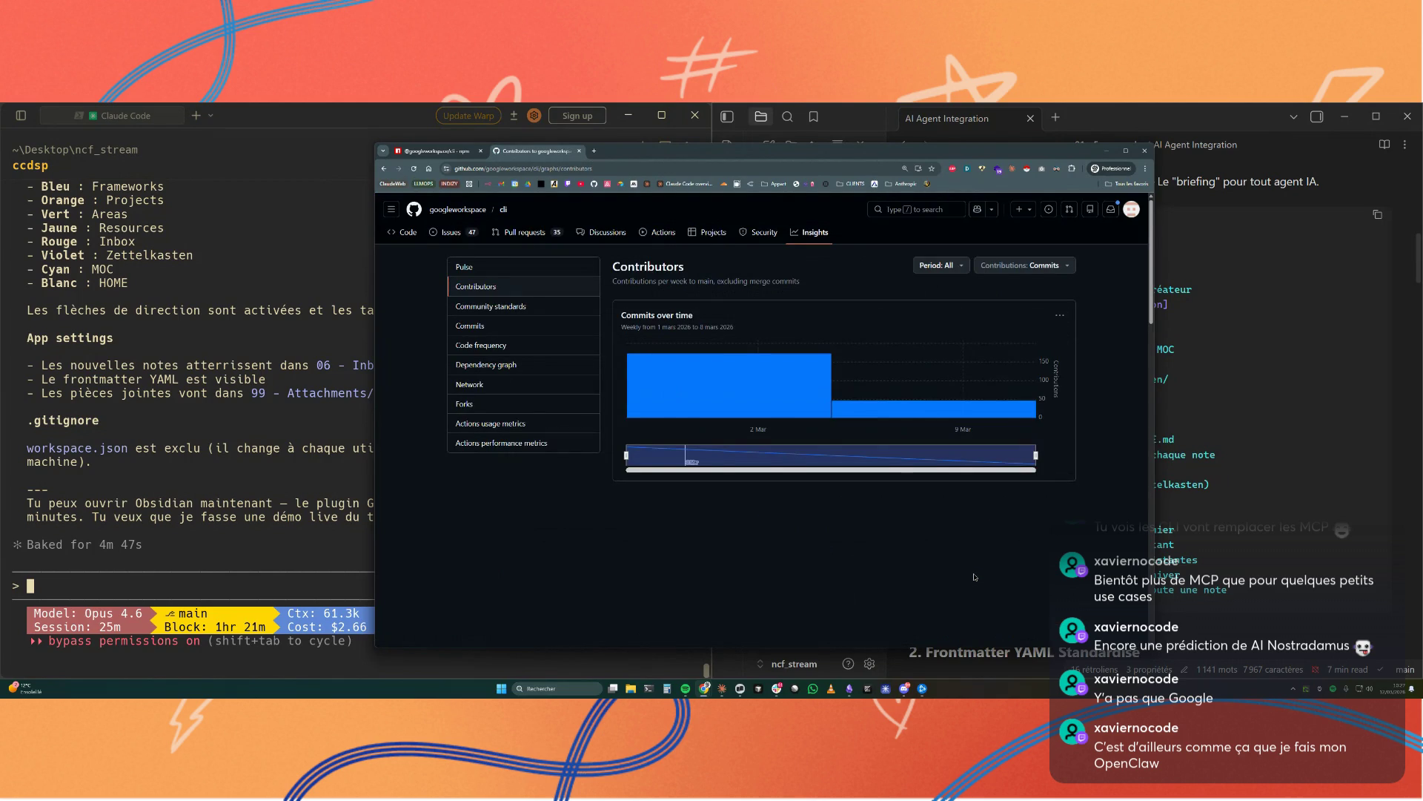
scroll(1087, 541, down, 1)
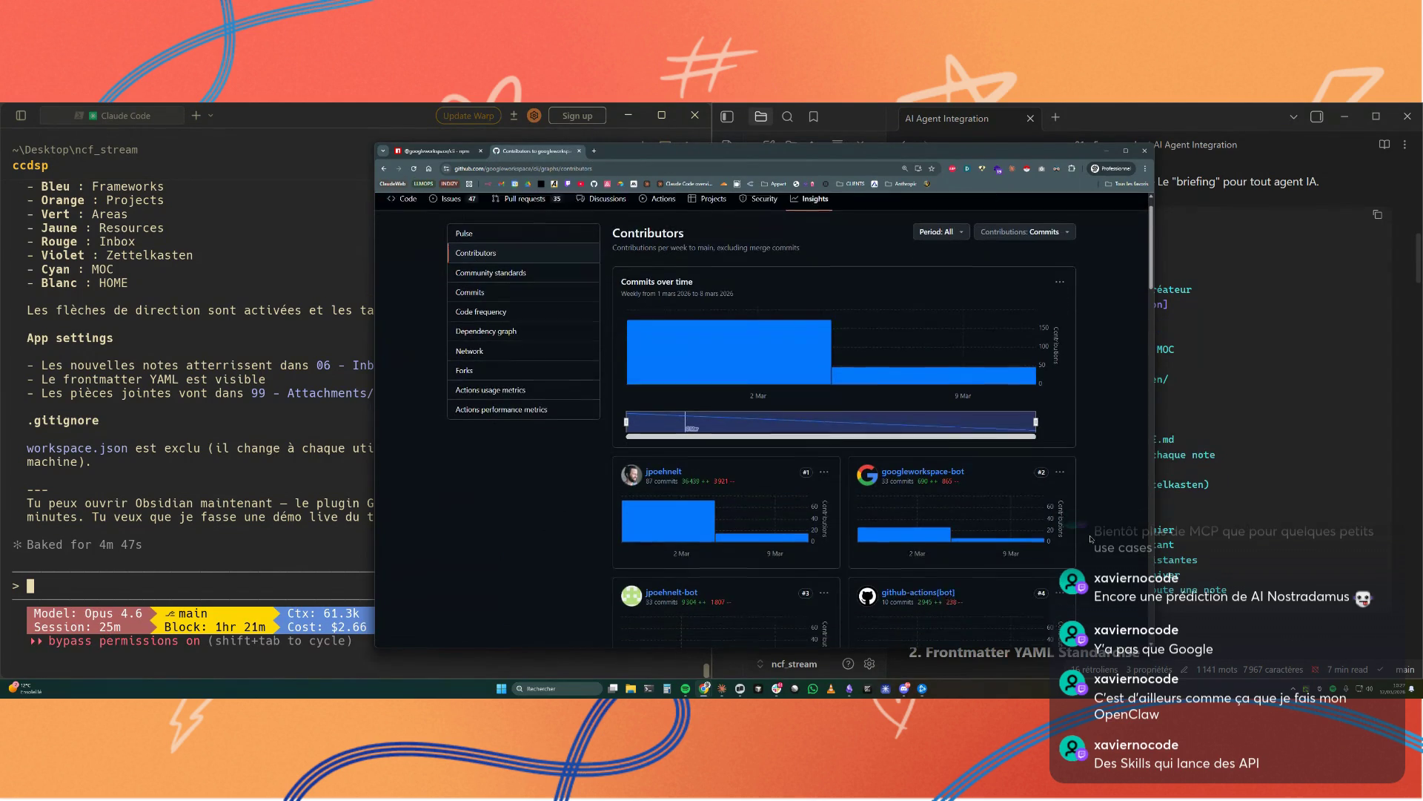
scroll(1090, 539, down, 2)
scroll(1090, 539, down, 1)
scroll(1090, 539, down, 2)
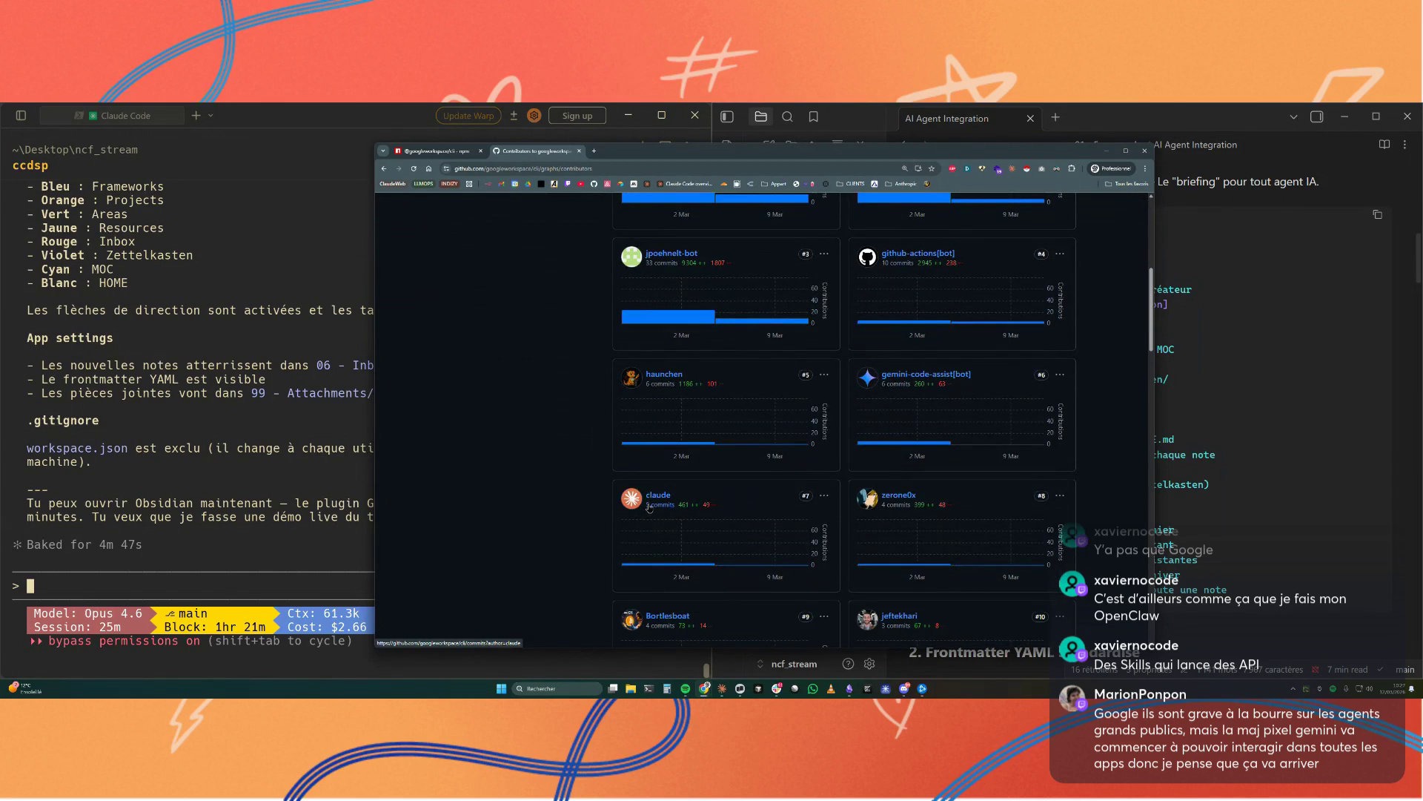
scroll(579, 499, up, 3)
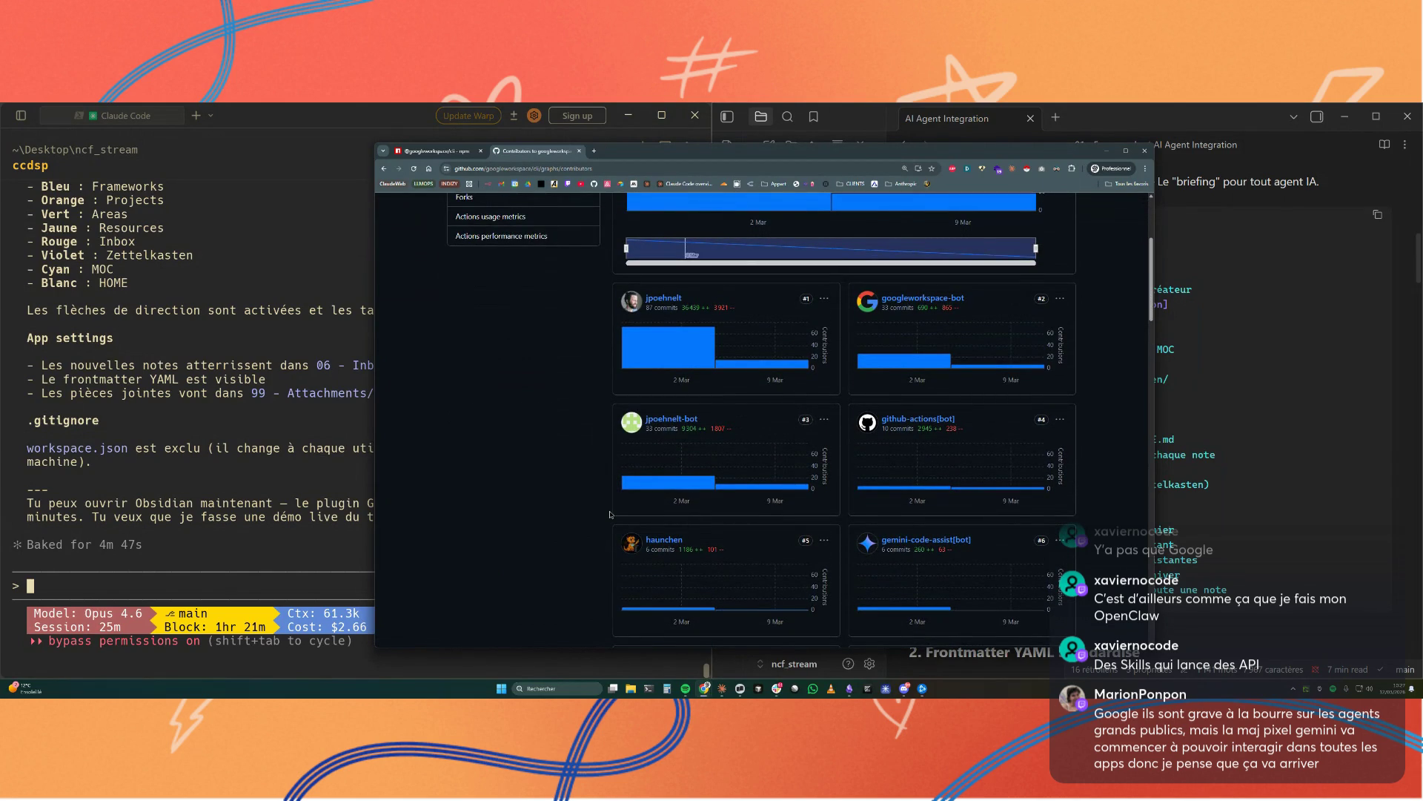
scroll(609, 514, down, 2)
scroll(610, 514, down, 1)
scroll(609, 513, down, 2)
scroll(610, 514, down, 2)
scroll(610, 514, down, 2)
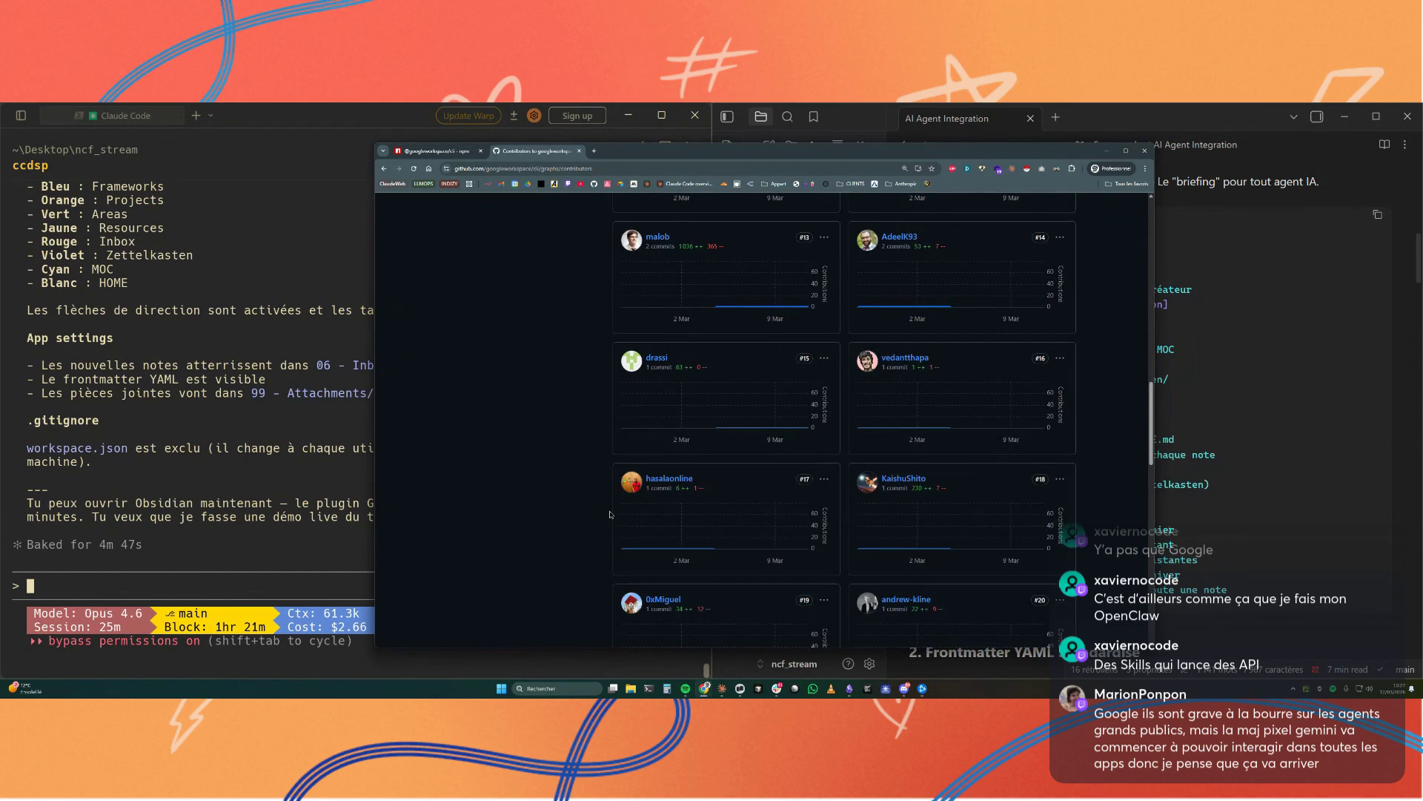
scroll(610, 514, up, 3)
scroll(609, 514, up, 3)
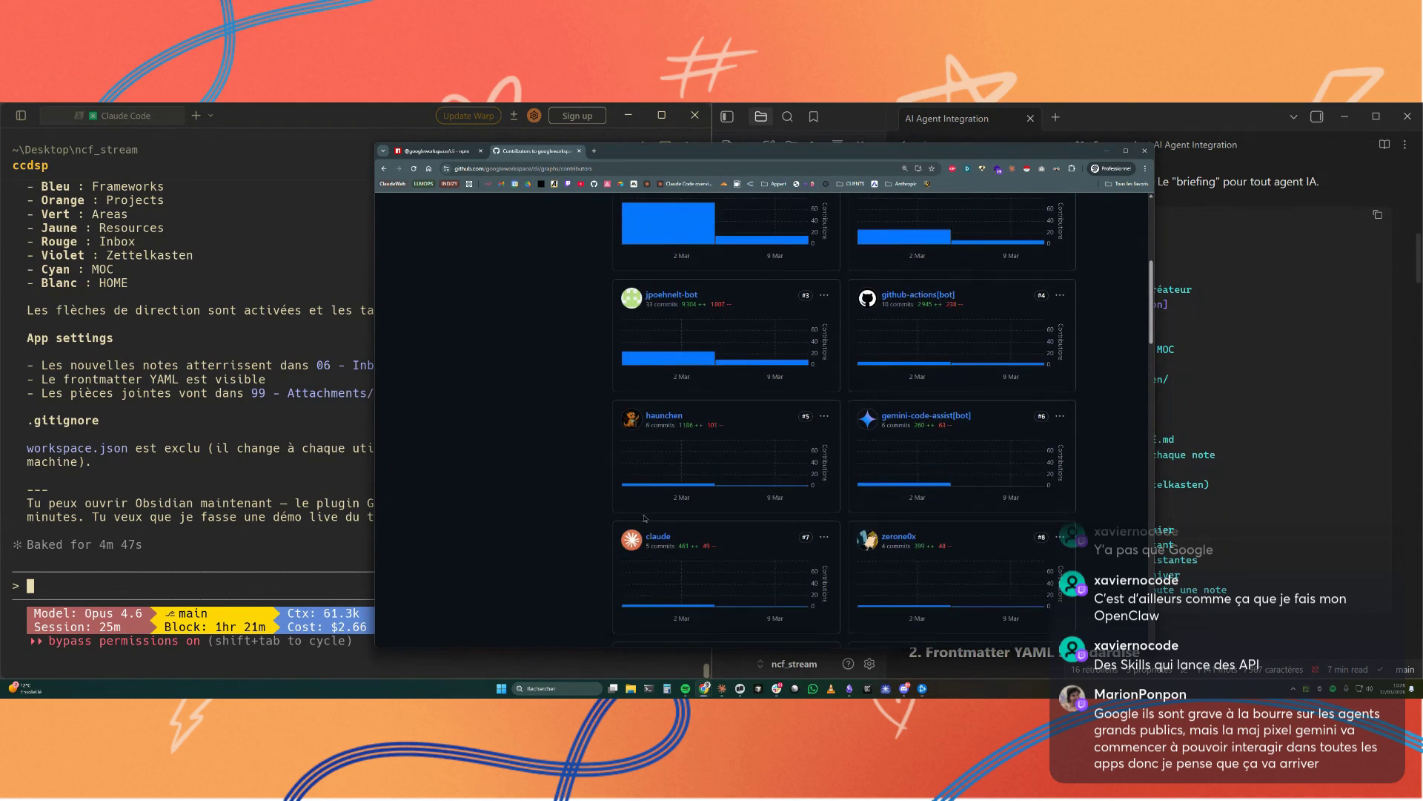
click(649, 547)
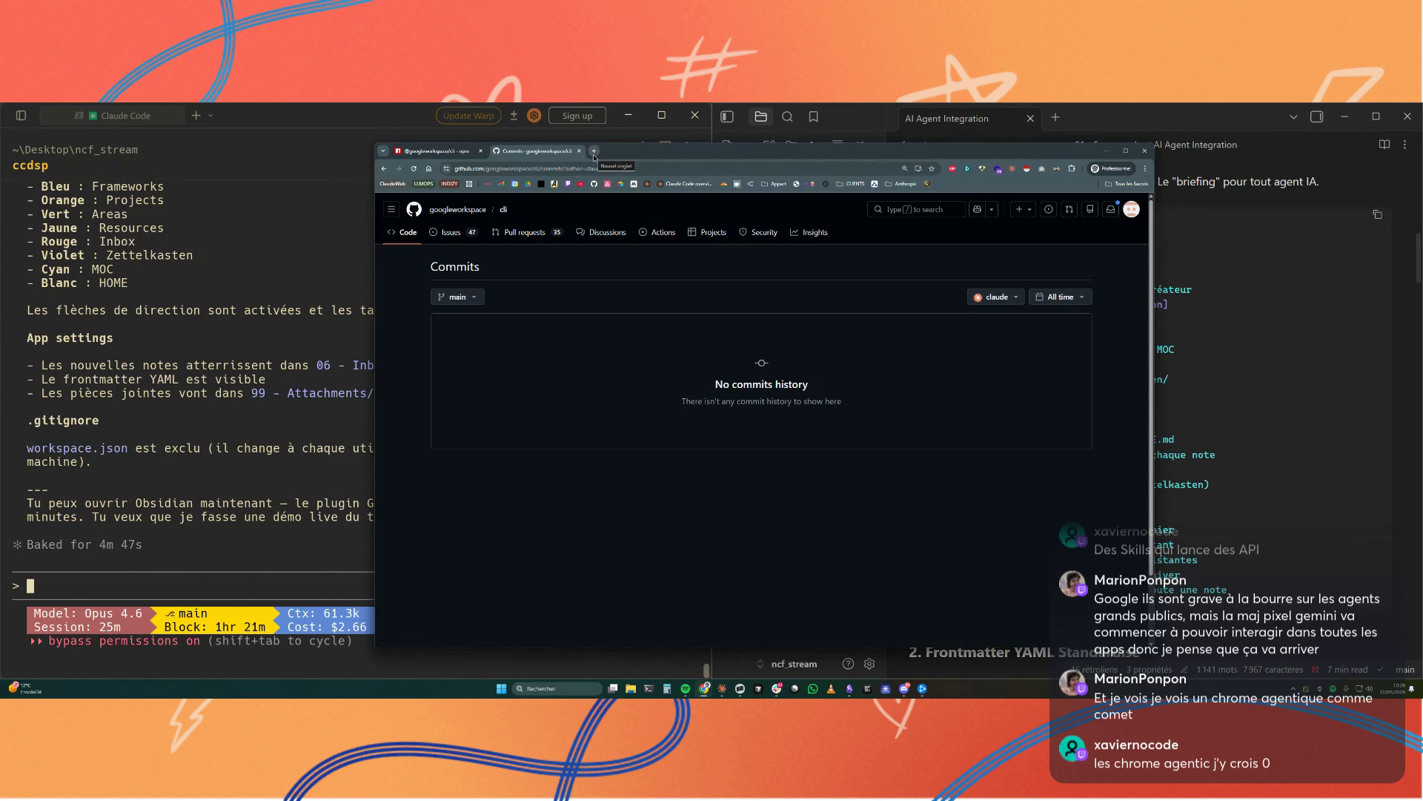
Step: Load the YouTube subscriptions feed from the bookmarks bar
click(582, 183)
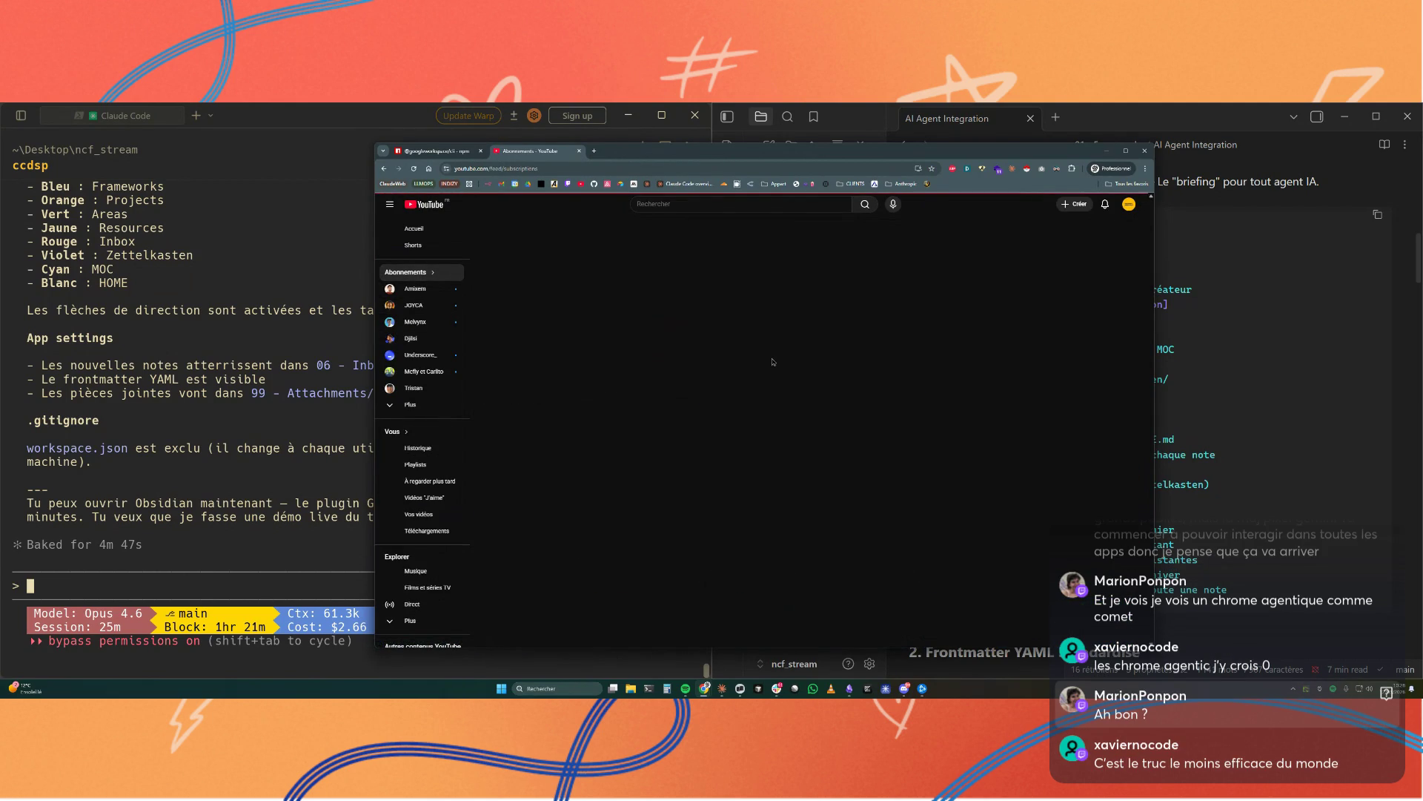
scroll(773, 362, down, 2)
scroll(774, 361, down, 3)
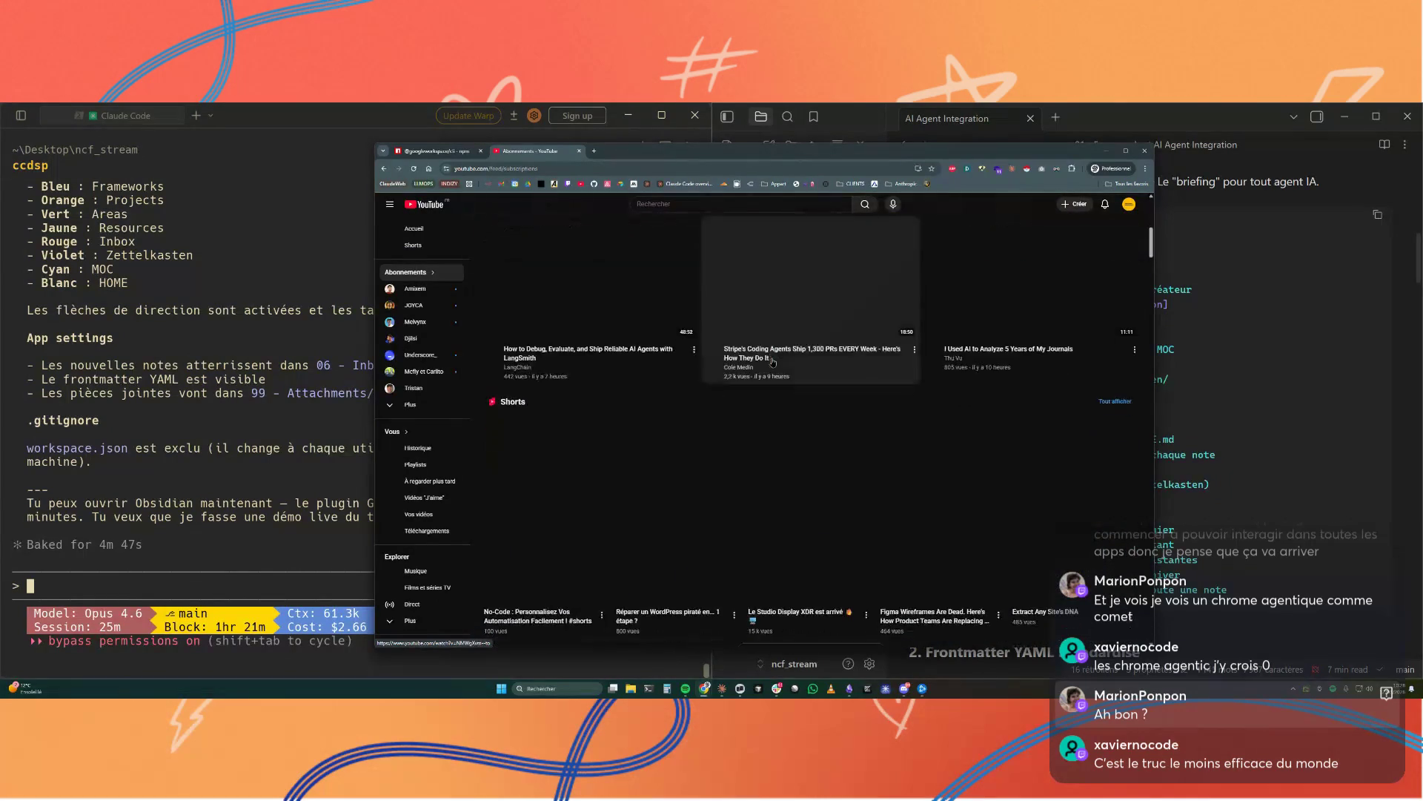
scroll(772, 364, down, 2)
scroll(772, 363, down, 2)
scroll(771, 363, down, 2)
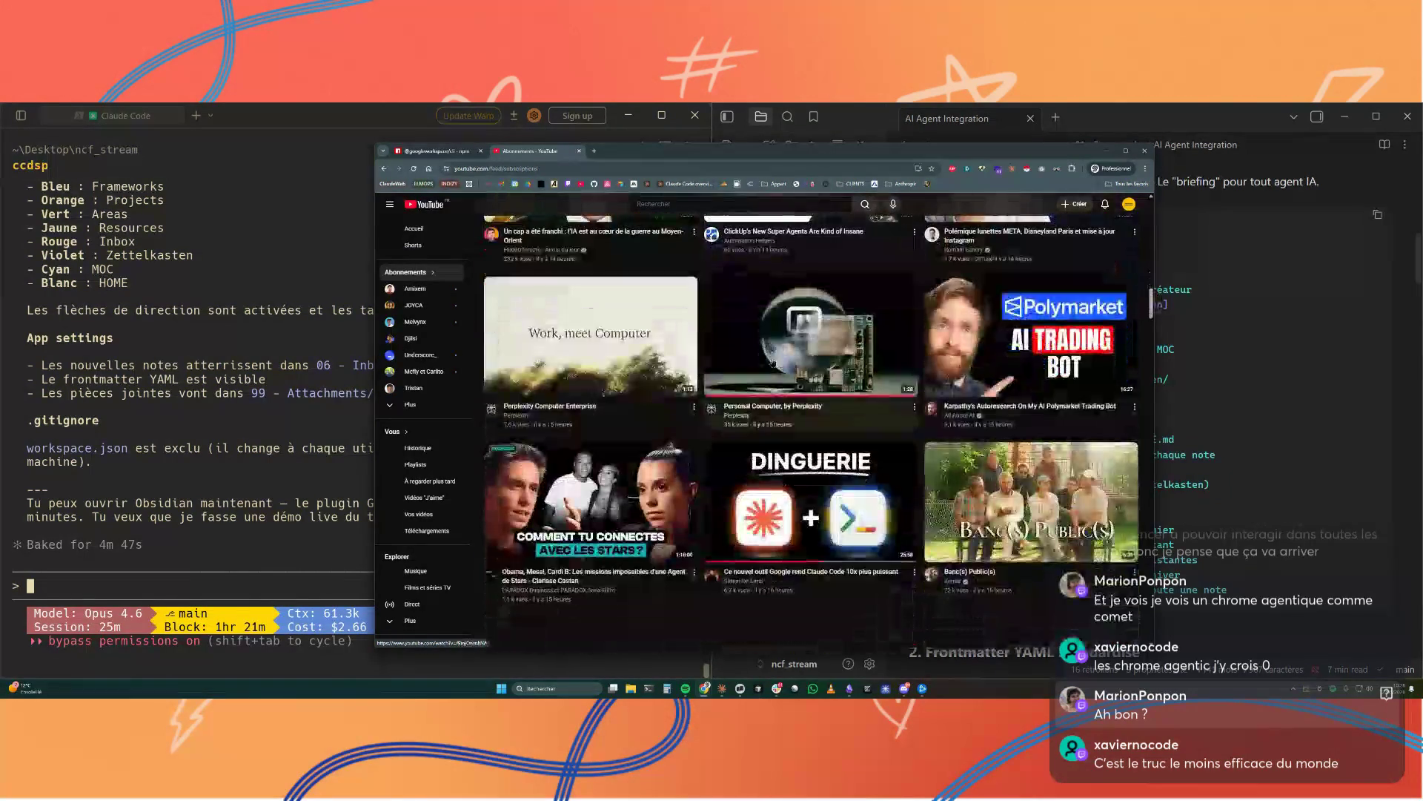
scroll(770, 362, up, 2)
Step: Start playing the 'Personal Computer, by Perplexity' video from the feed
click(770, 368)
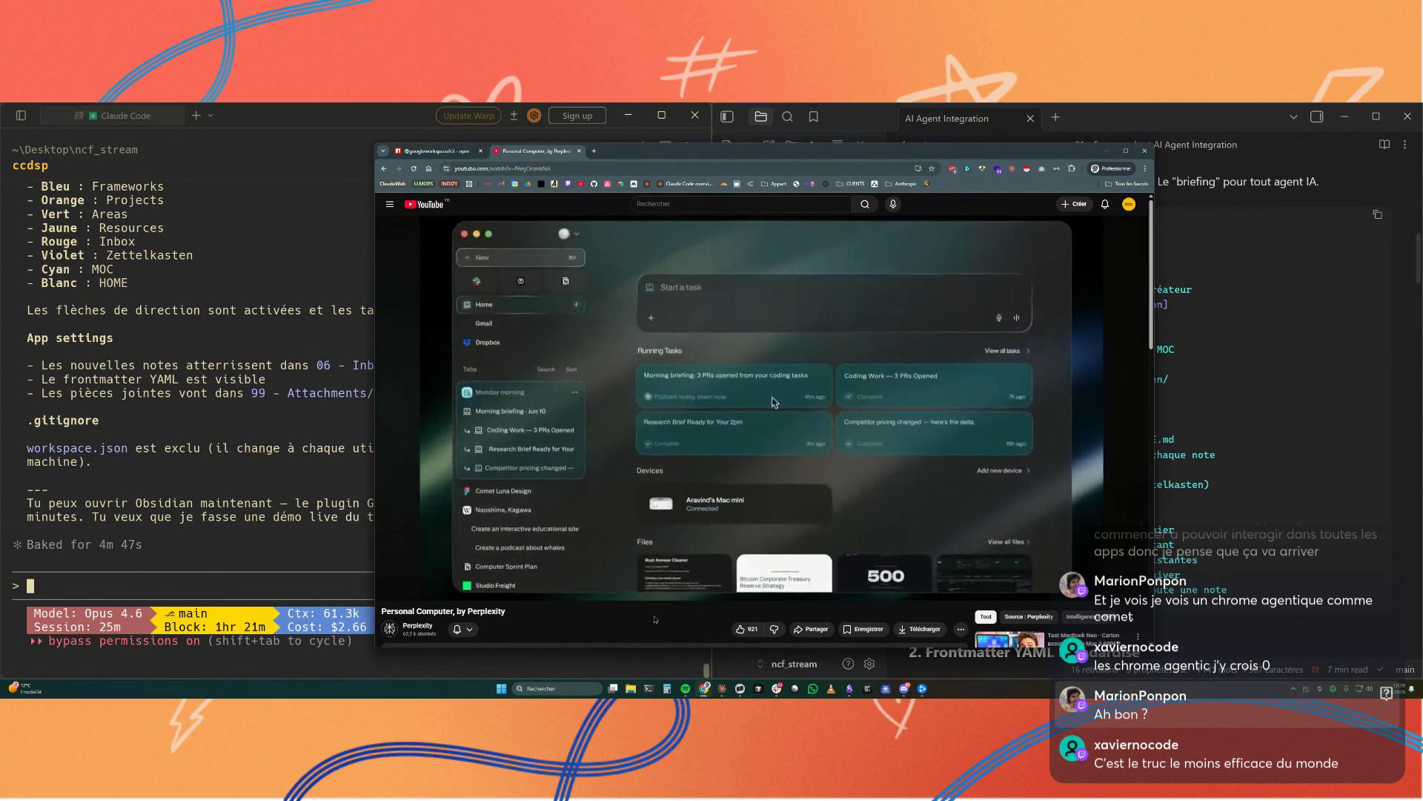
Step: Pause, resume and pause the Perplexity video on the voice-command scene, then bring Obsidian back in front
click(765, 386)
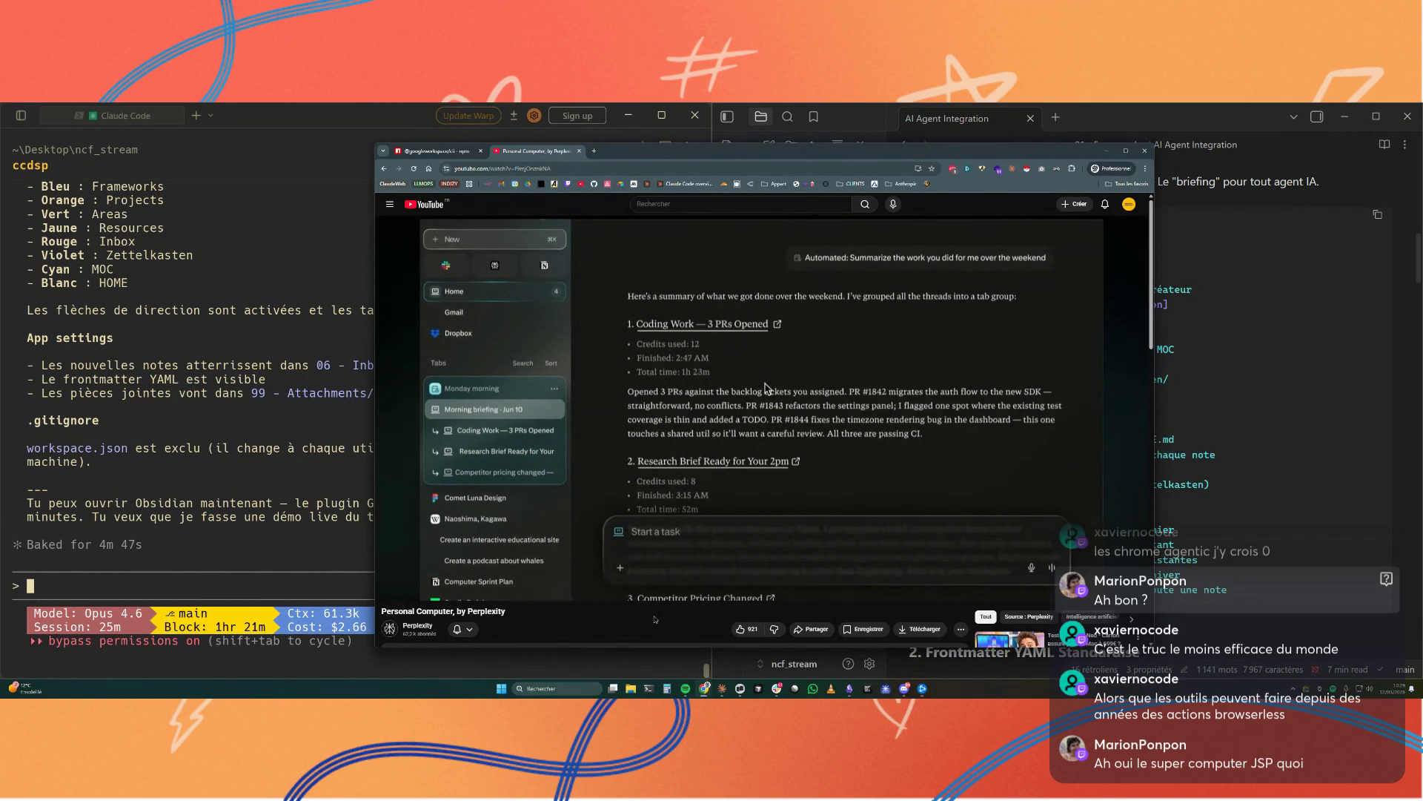
key(space)
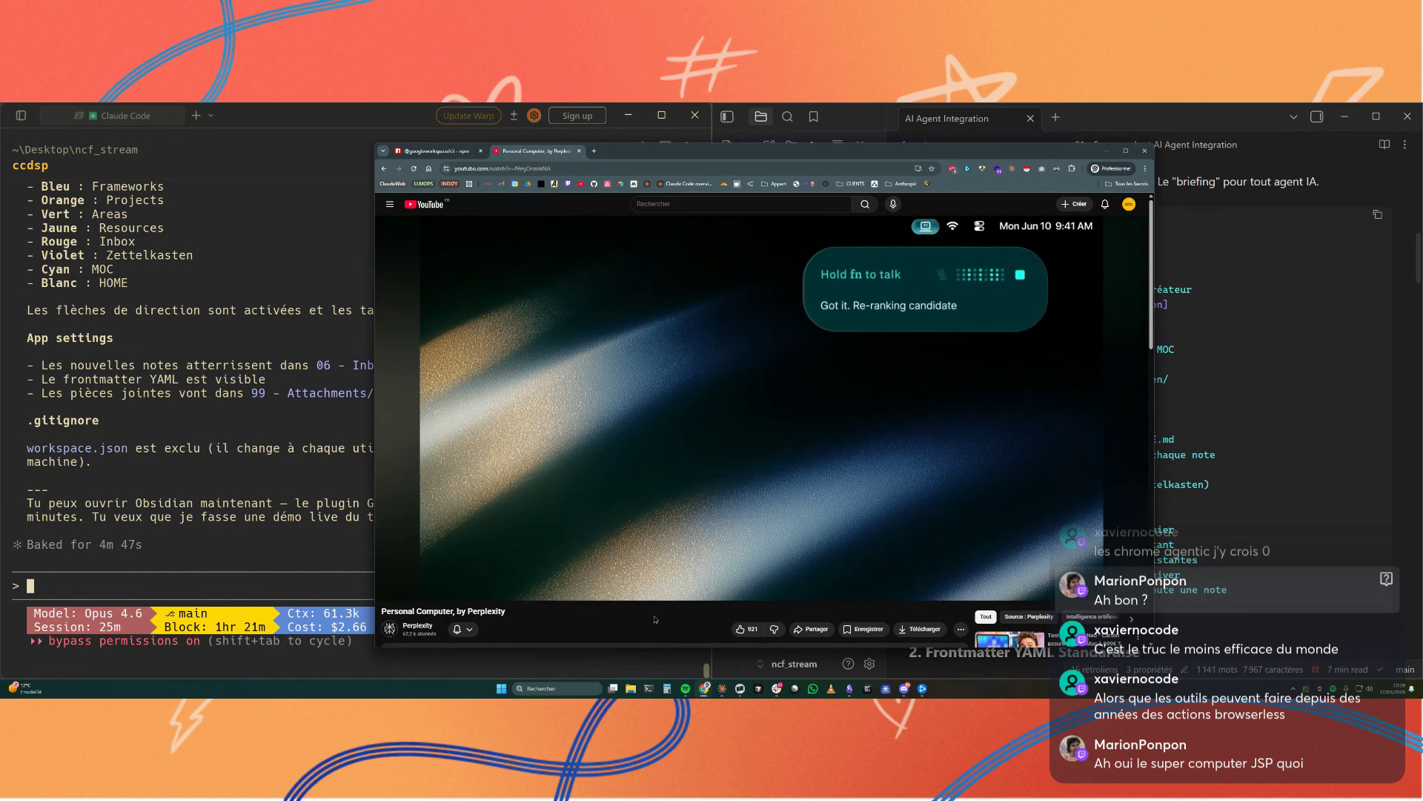
key(space)
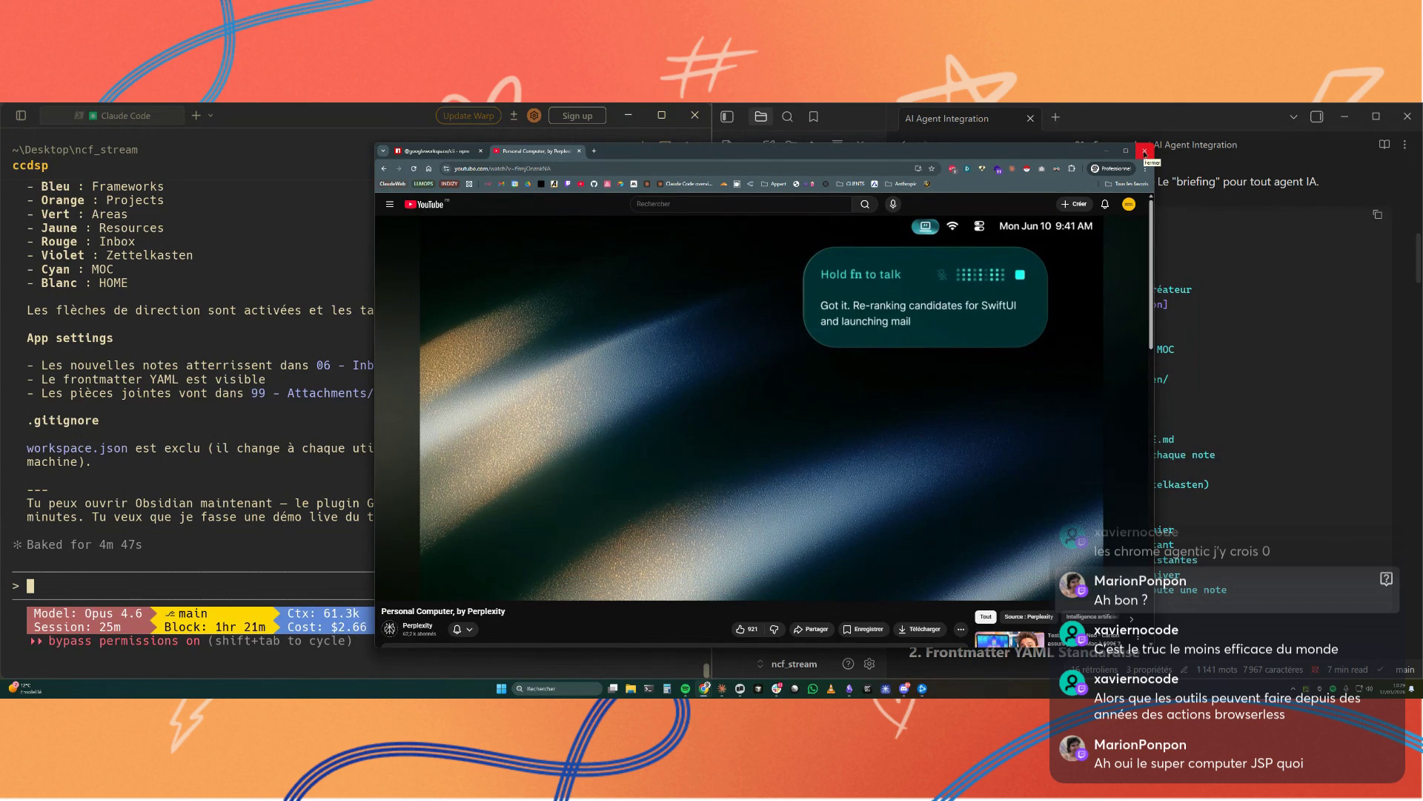
scroll(805, 326, down, 2)
scroll(806, 326, up, 2)
click(1166, 421)
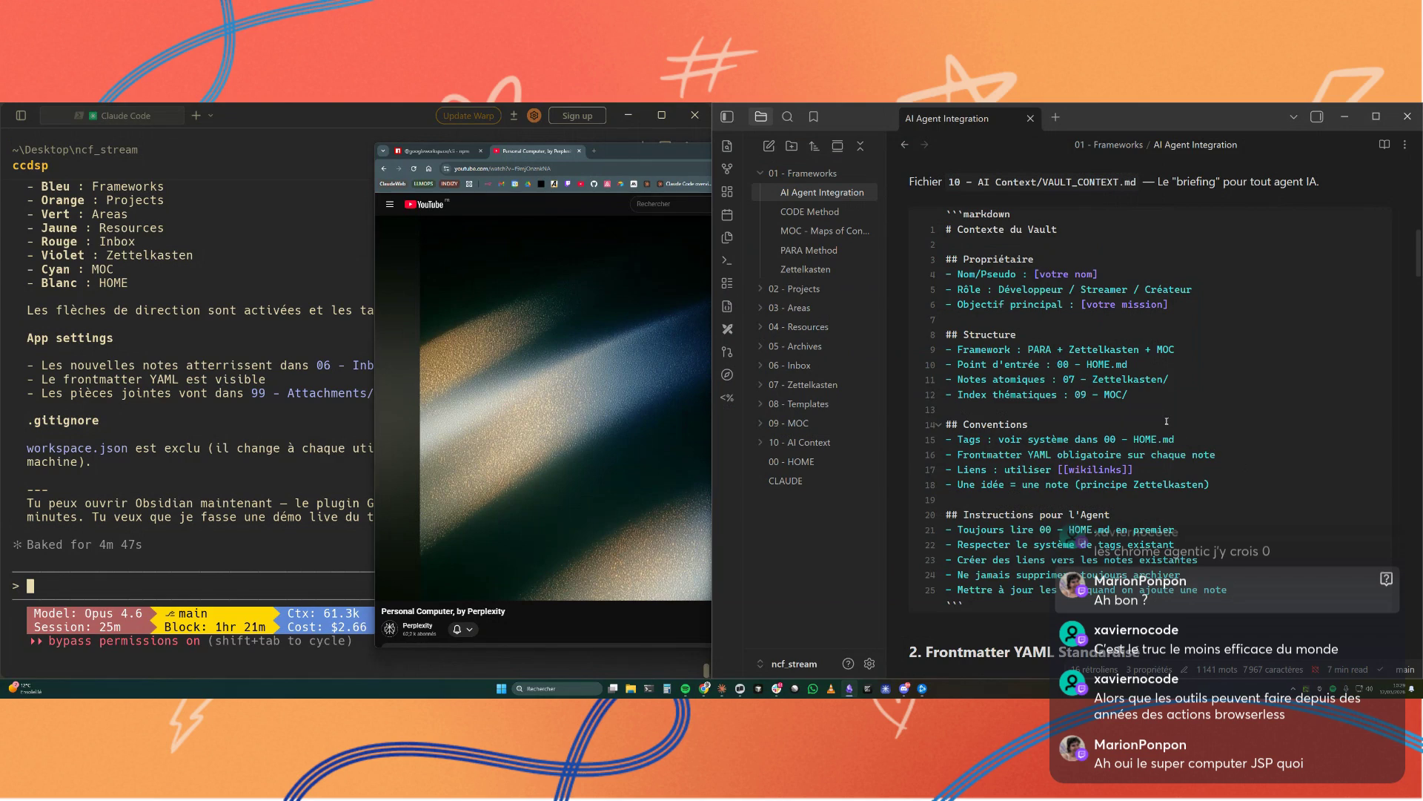
scroll(1199, 418, down, 1)
scroll(1199, 419, down, 2)
scroll(1199, 418, down, 2)
scroll(1201, 411, down, 1)
scroll(1202, 411, down, 3)
scroll(1201, 412, down, 1)
scroll(1201, 414, down, 2)
scroll(1200, 417, down, 3)
scroll(1199, 418, down, 2)
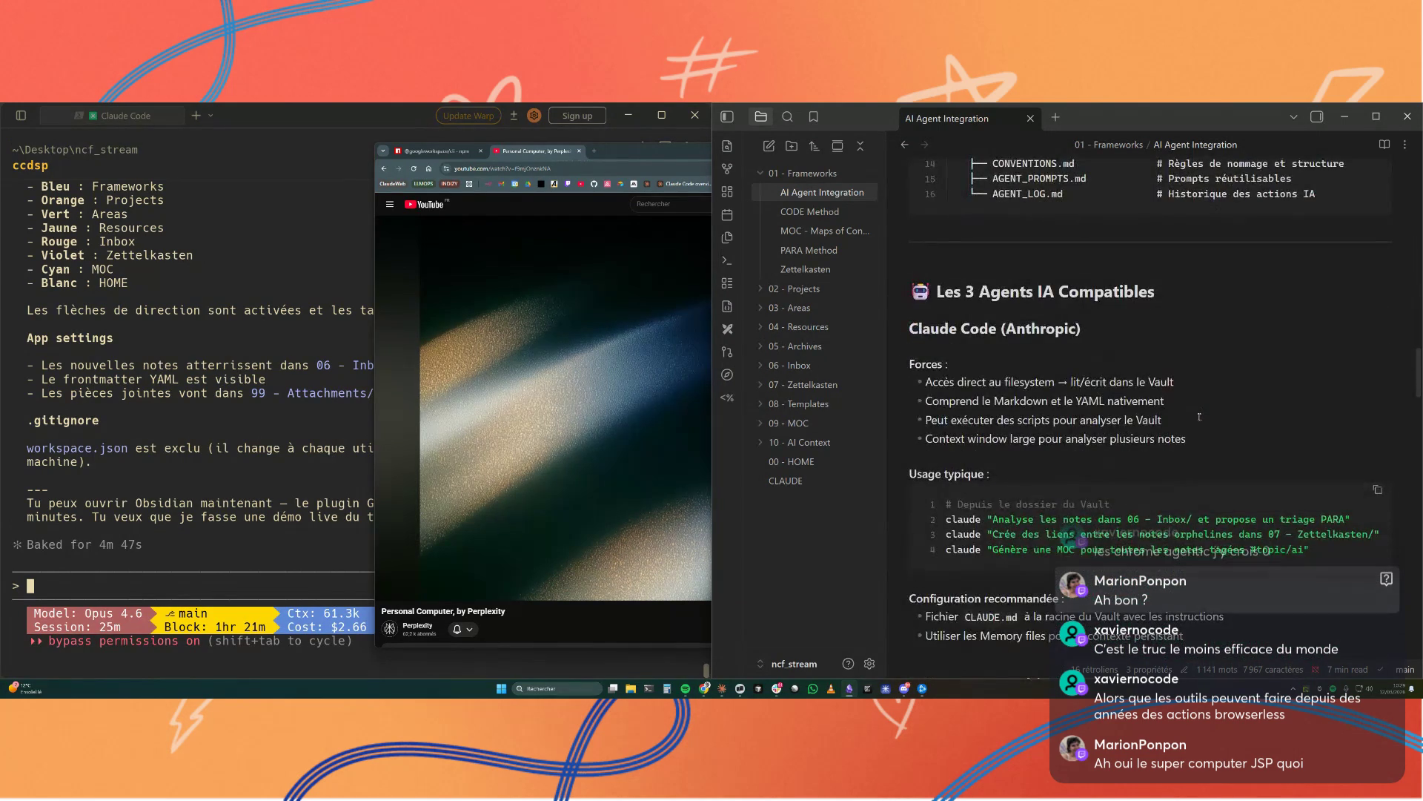
scroll(1199, 417, down, 3)
scroll(1199, 417, down, 3)
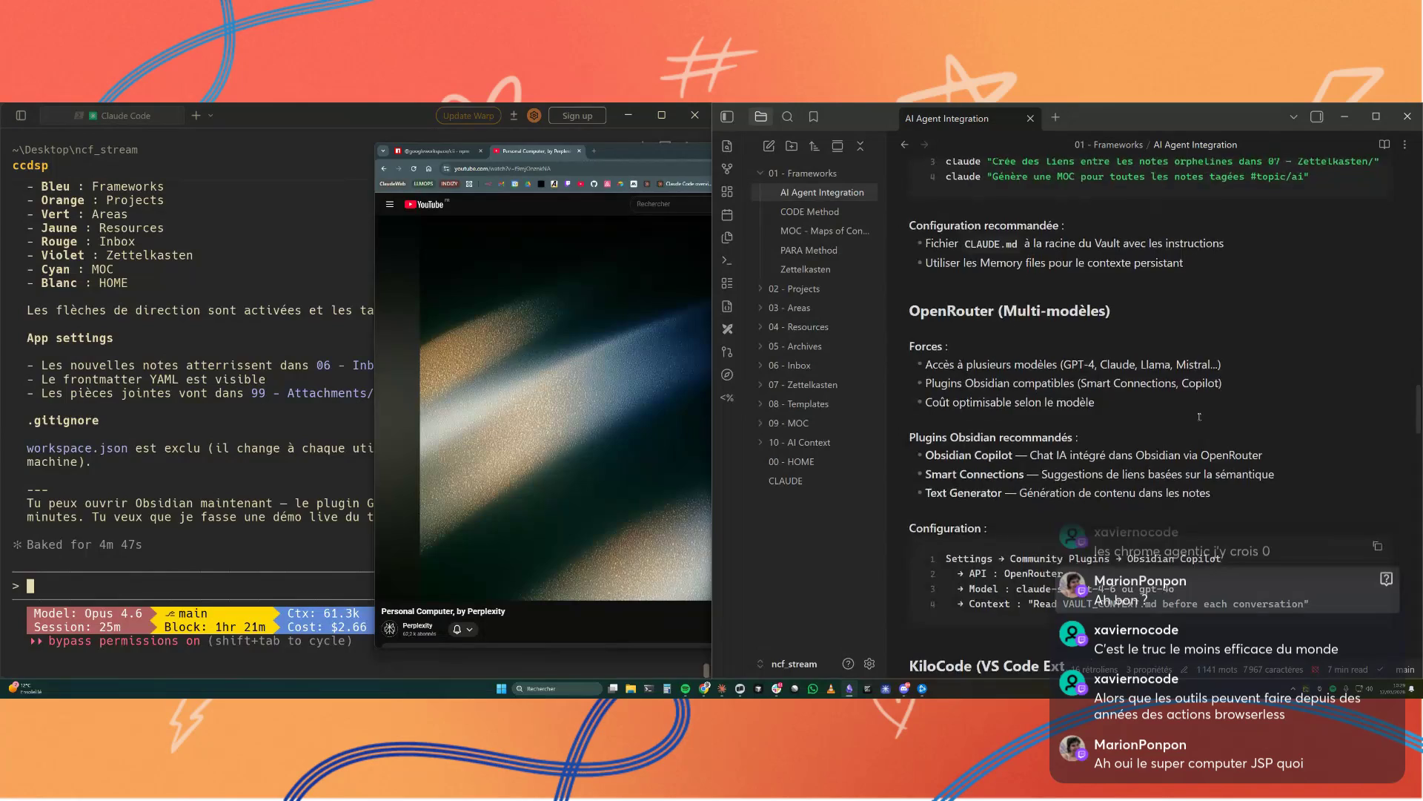
scroll(1199, 417, down, 3)
scroll(1199, 418, down, 3)
scroll(1199, 416, down, 3)
scroll(1198, 419, down, 3)
scroll(1198, 418, down, 2)
scroll(1197, 417, down, 5)
scroll(1194, 417, down, 2)
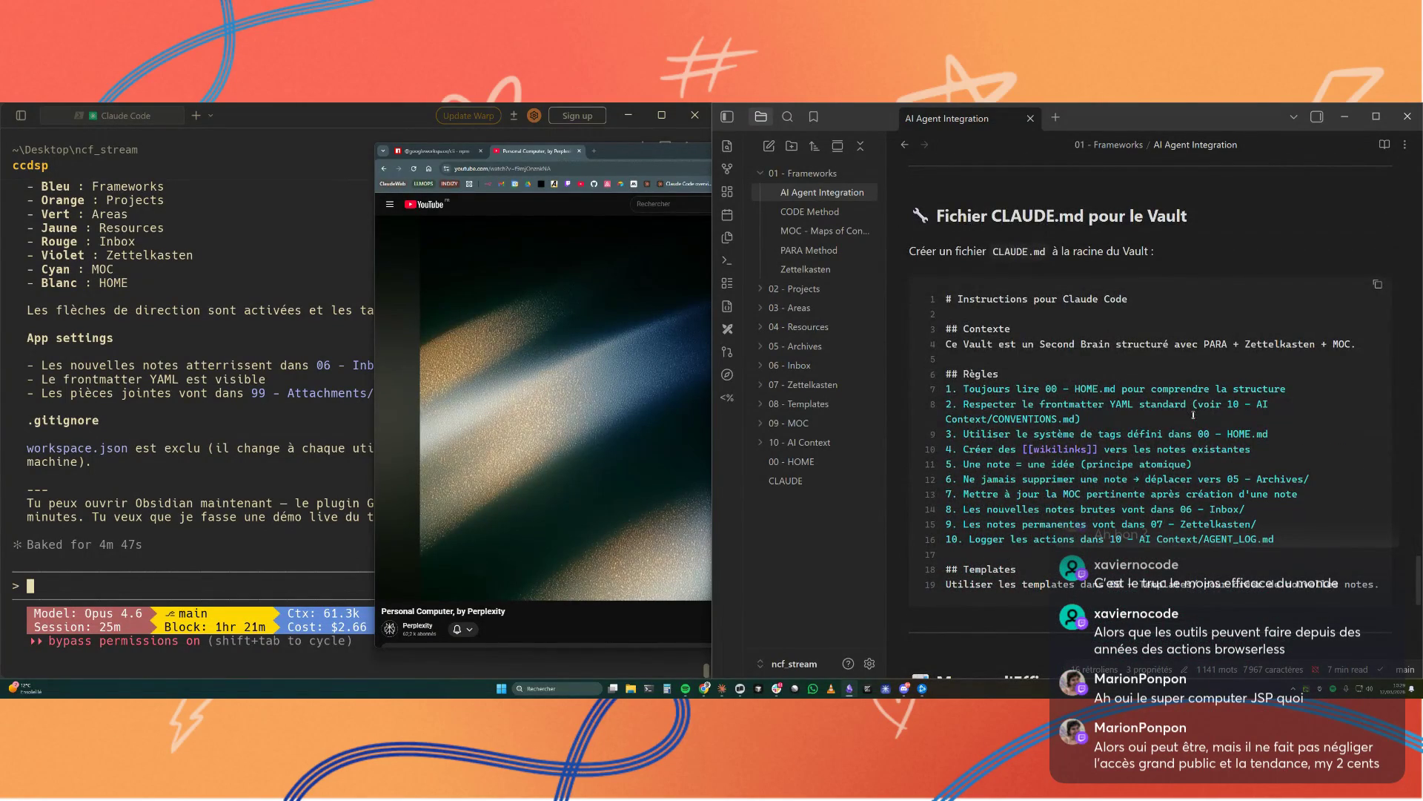
scroll(1194, 416, down, 1)
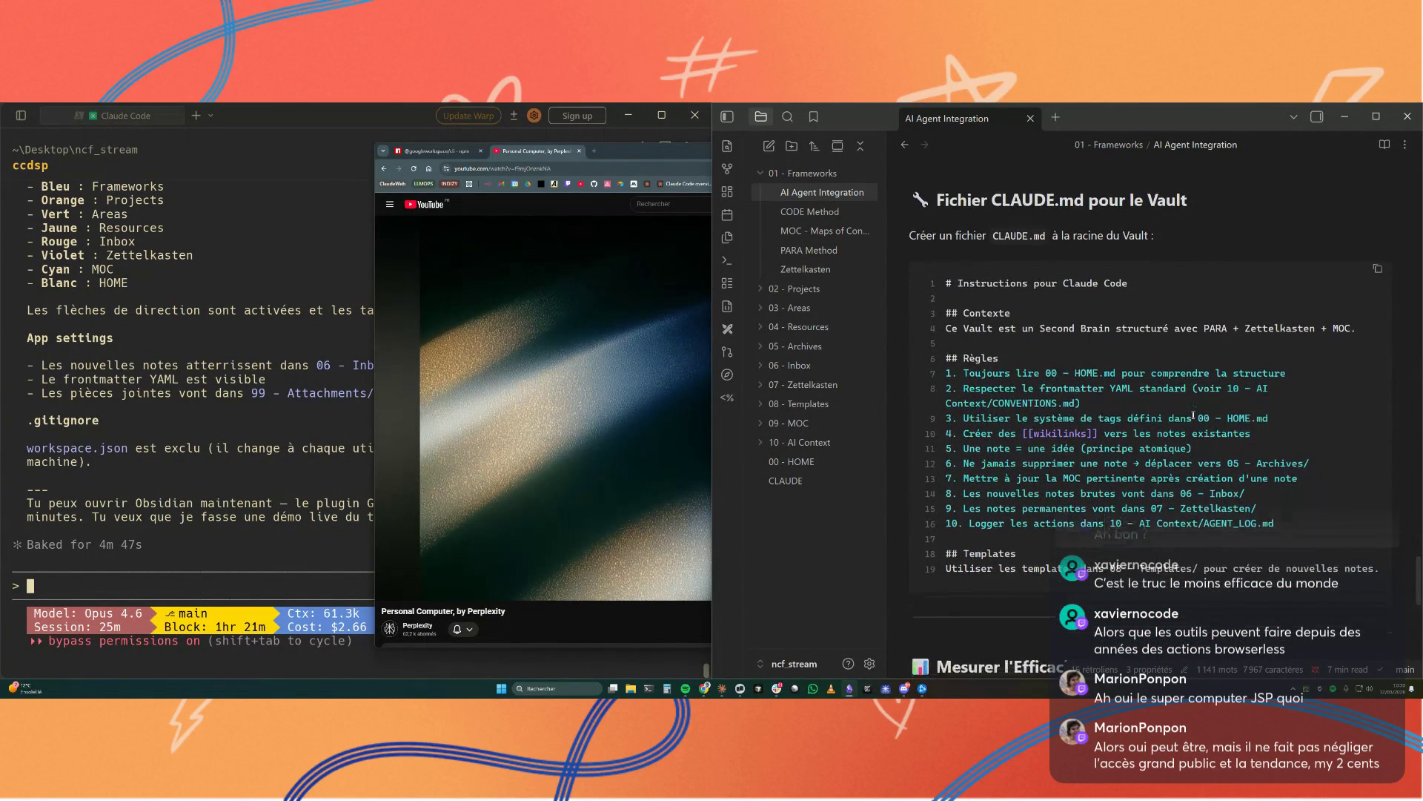
scroll(1135, 416, down, 1)
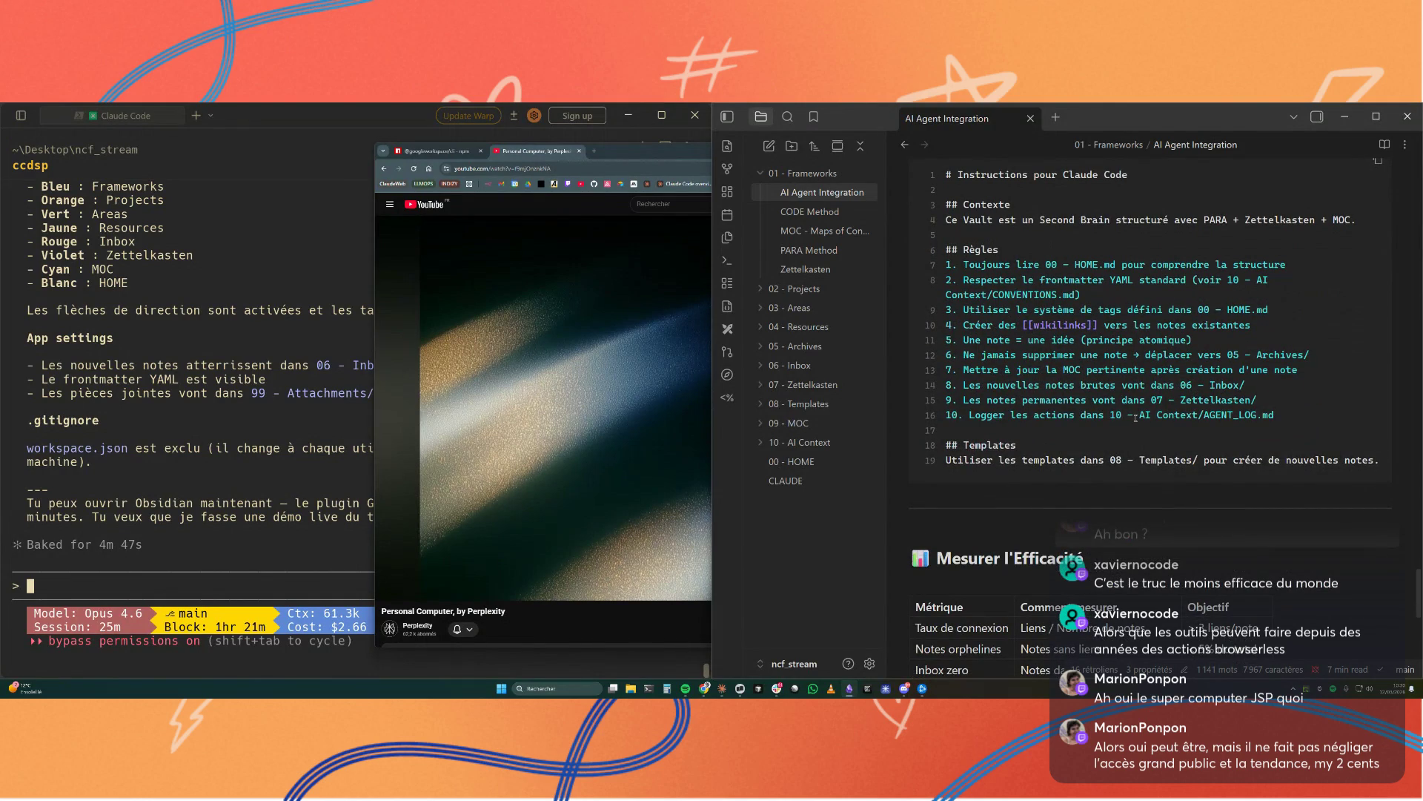
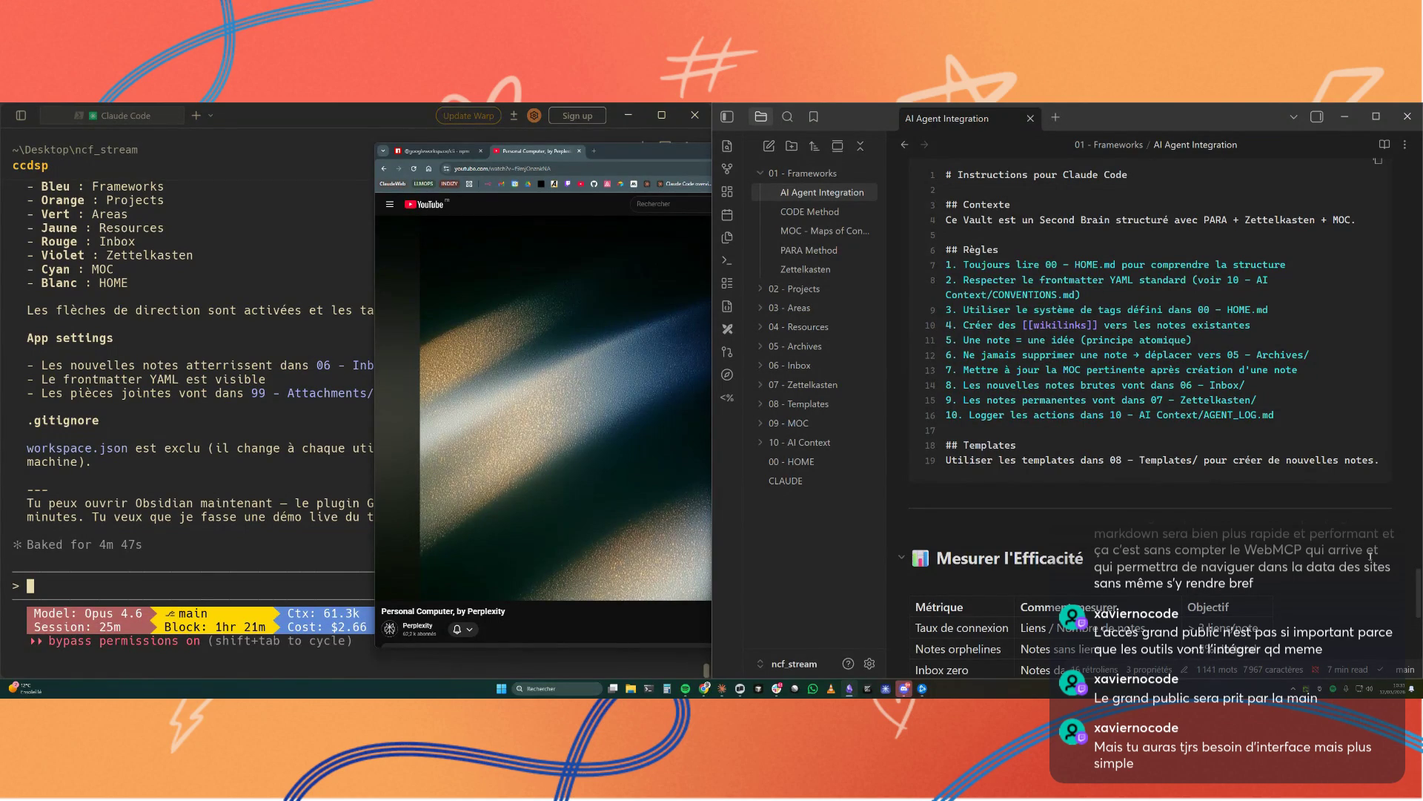
scroll(1374, 551, down, 2)
scroll(1279, 501, down, 3)
scroll(1224, 479, down, 3)
scroll(1212, 470, up, 1)
scroll(1212, 469, up, 2)
scroll(1212, 470, up, 2)
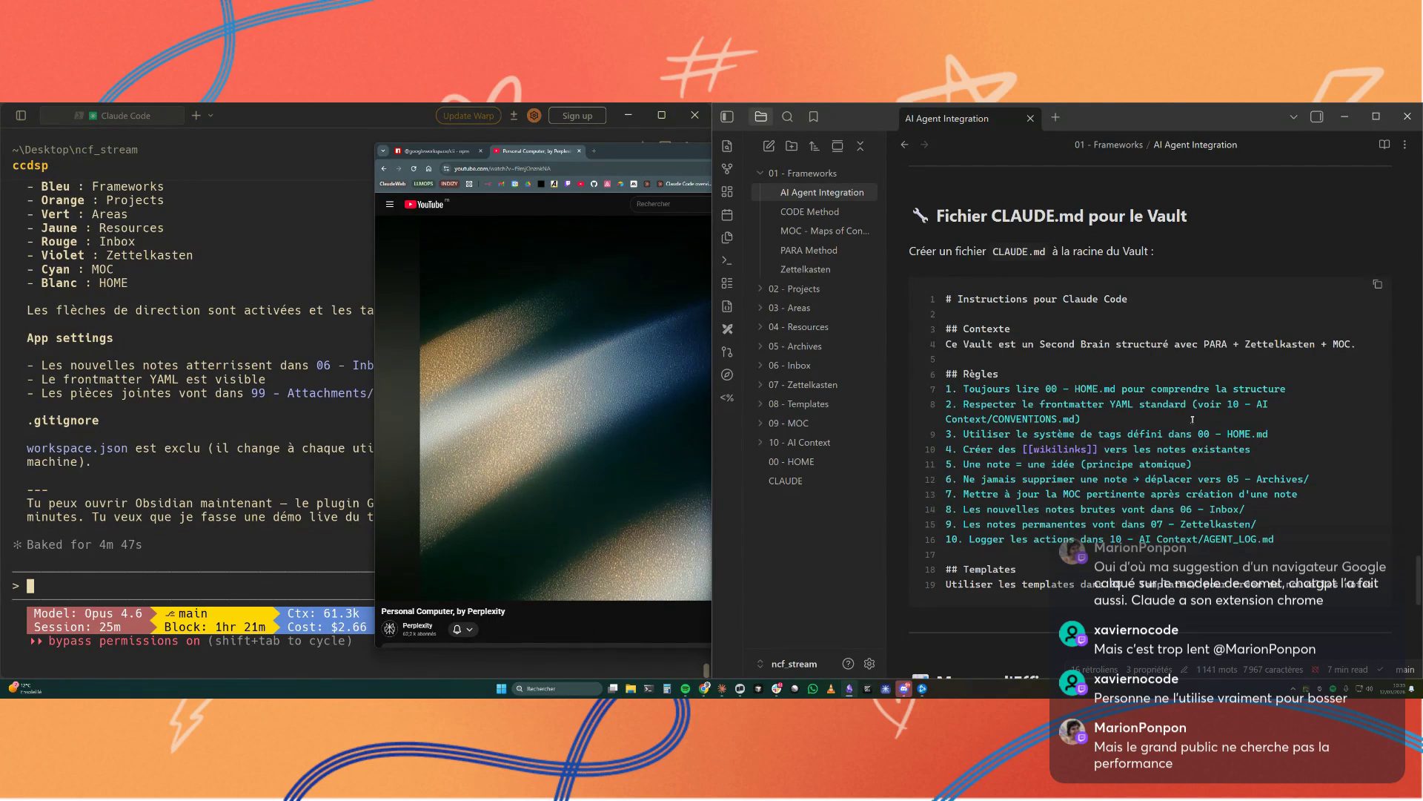
scroll(1137, 415, down, 3)
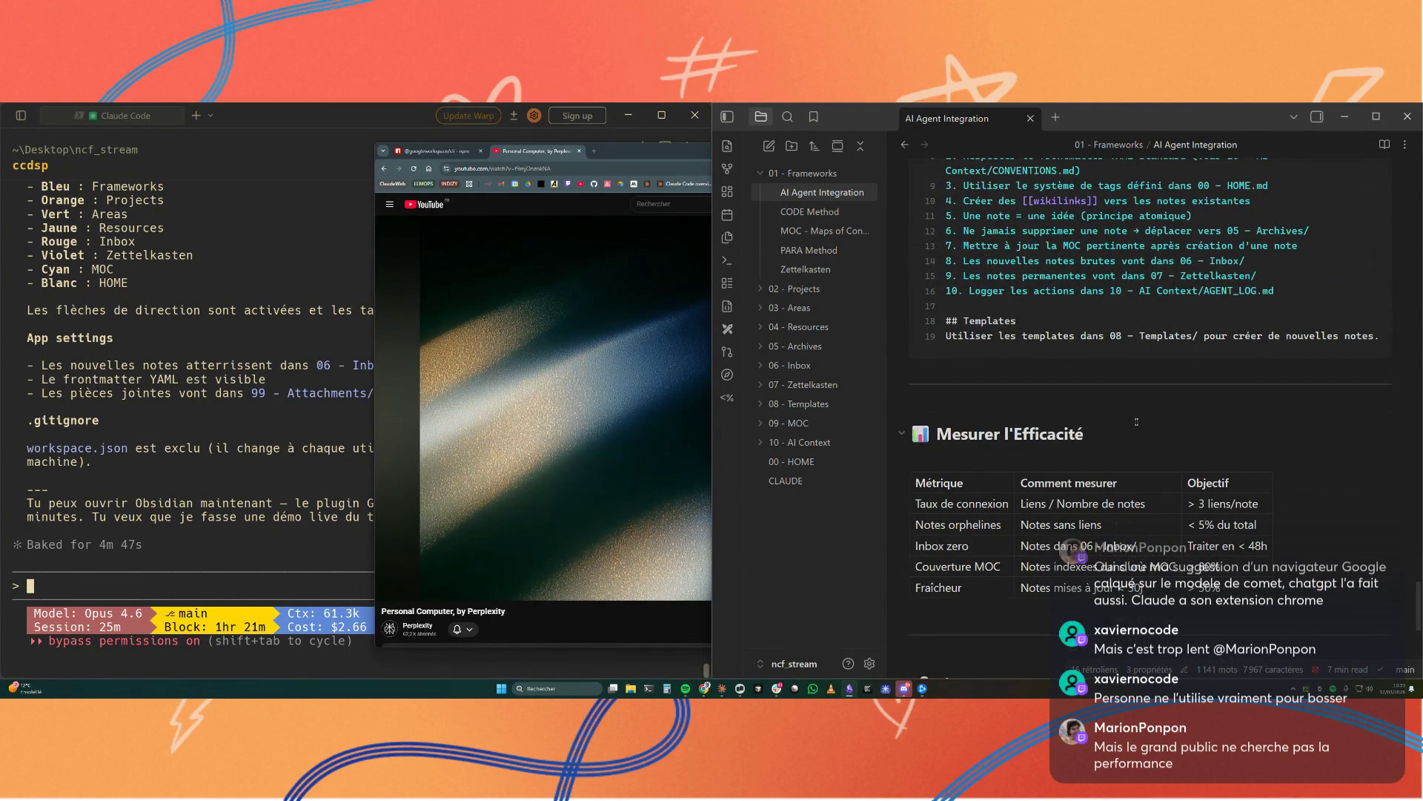
scroll(1137, 422, down, 4)
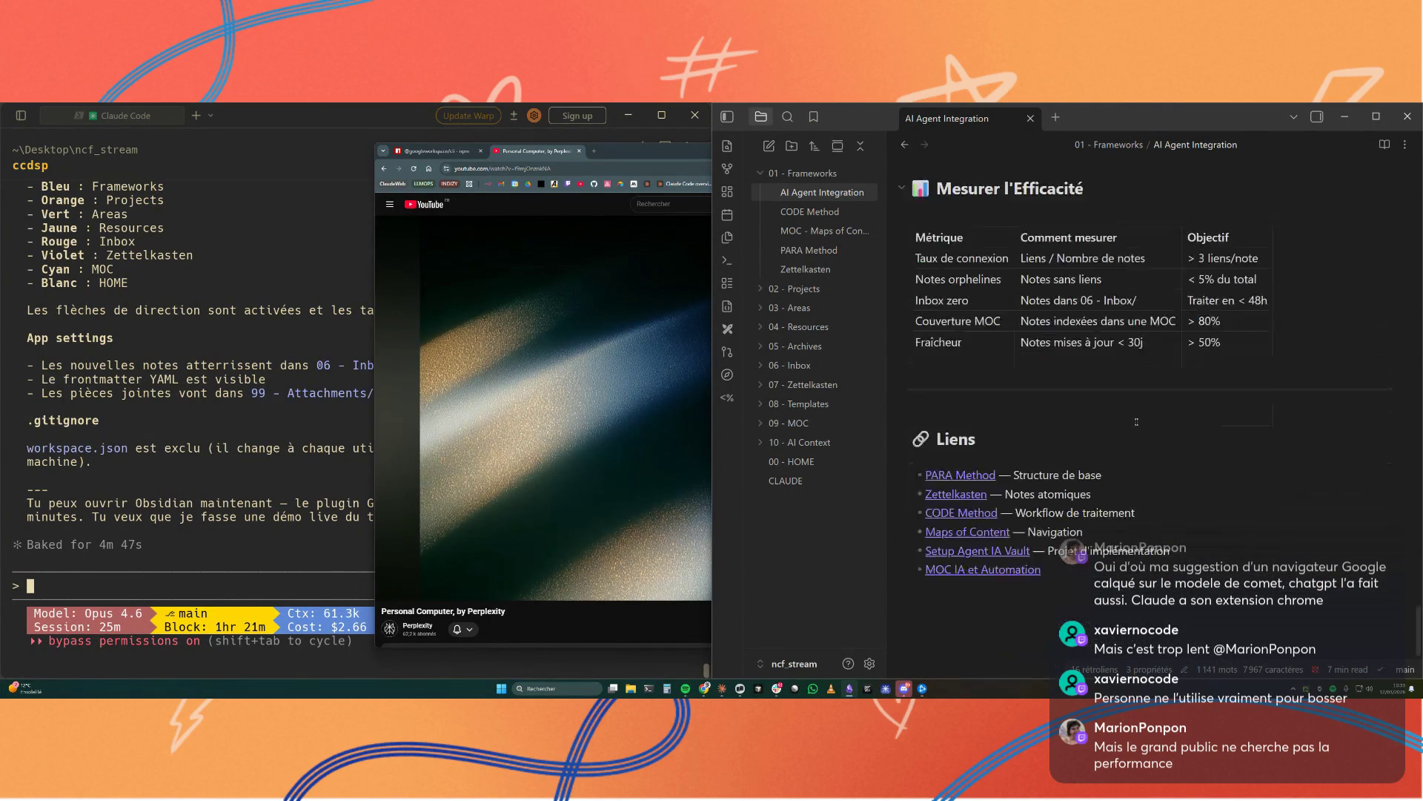
Step: Open the CODE Method note and read its Capture, Organize and Distill sections
click(811, 211)
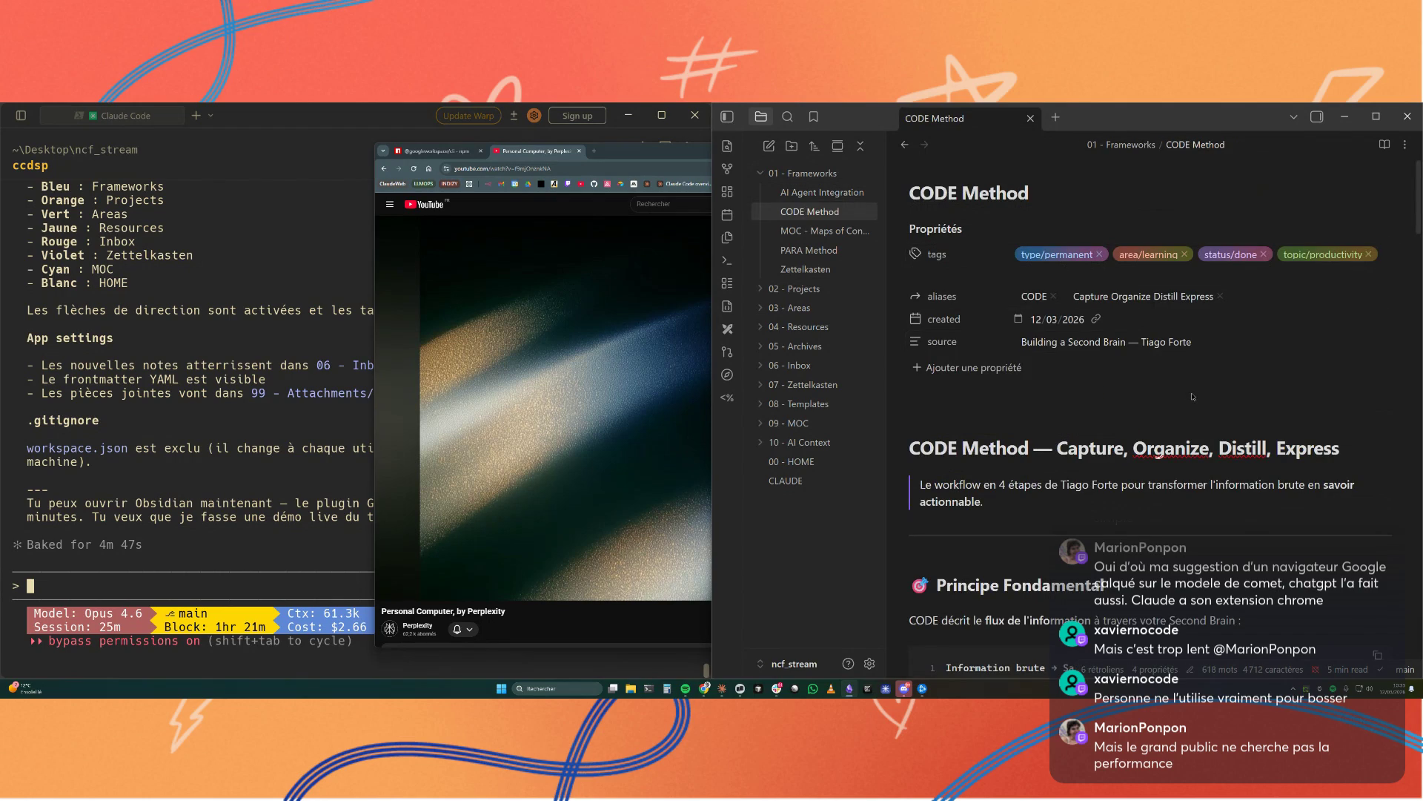
scroll(1190, 396, down, 3)
scroll(1193, 393, down, 1)
scroll(1193, 393, down, 4)
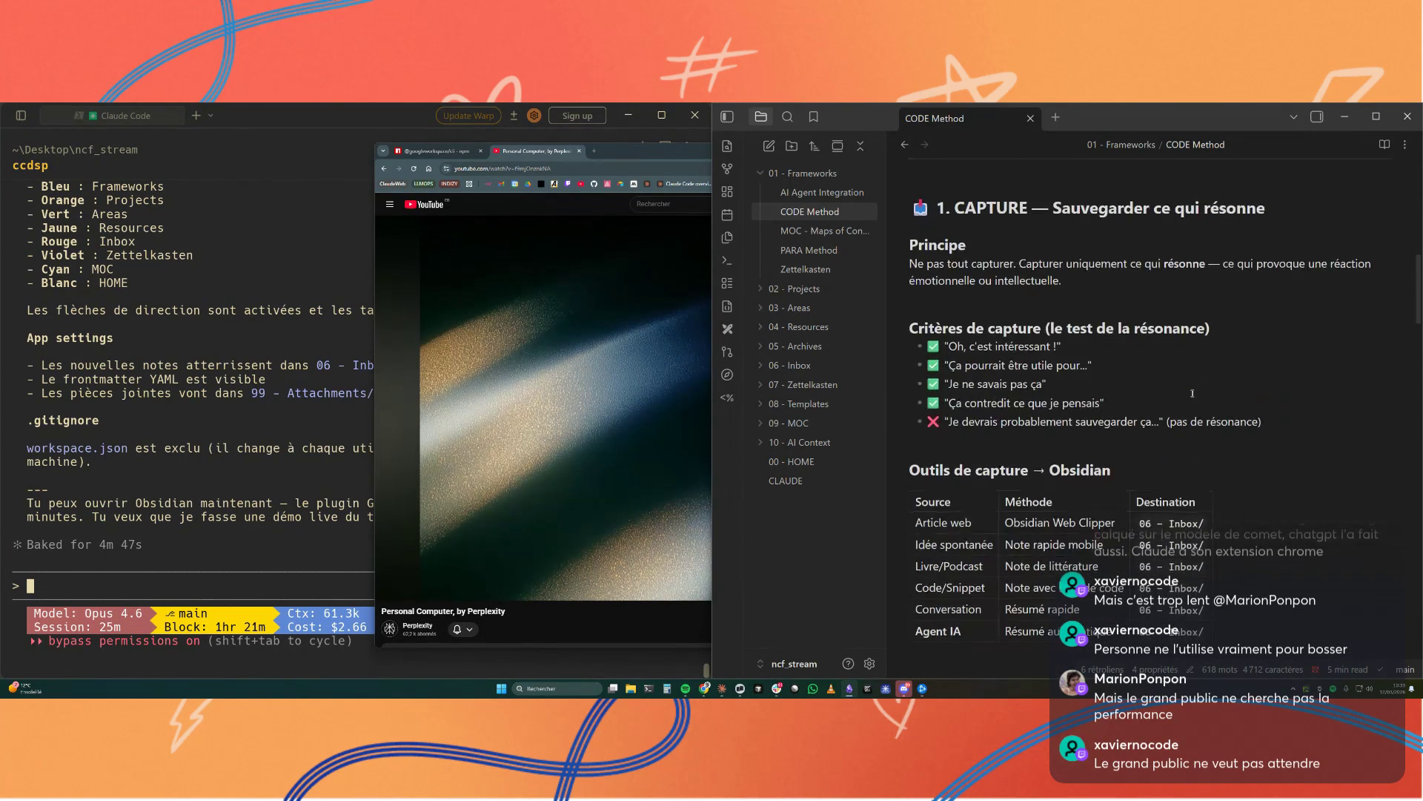
scroll(1193, 394, down, 1)
scroll(1201, 398, down, 3)
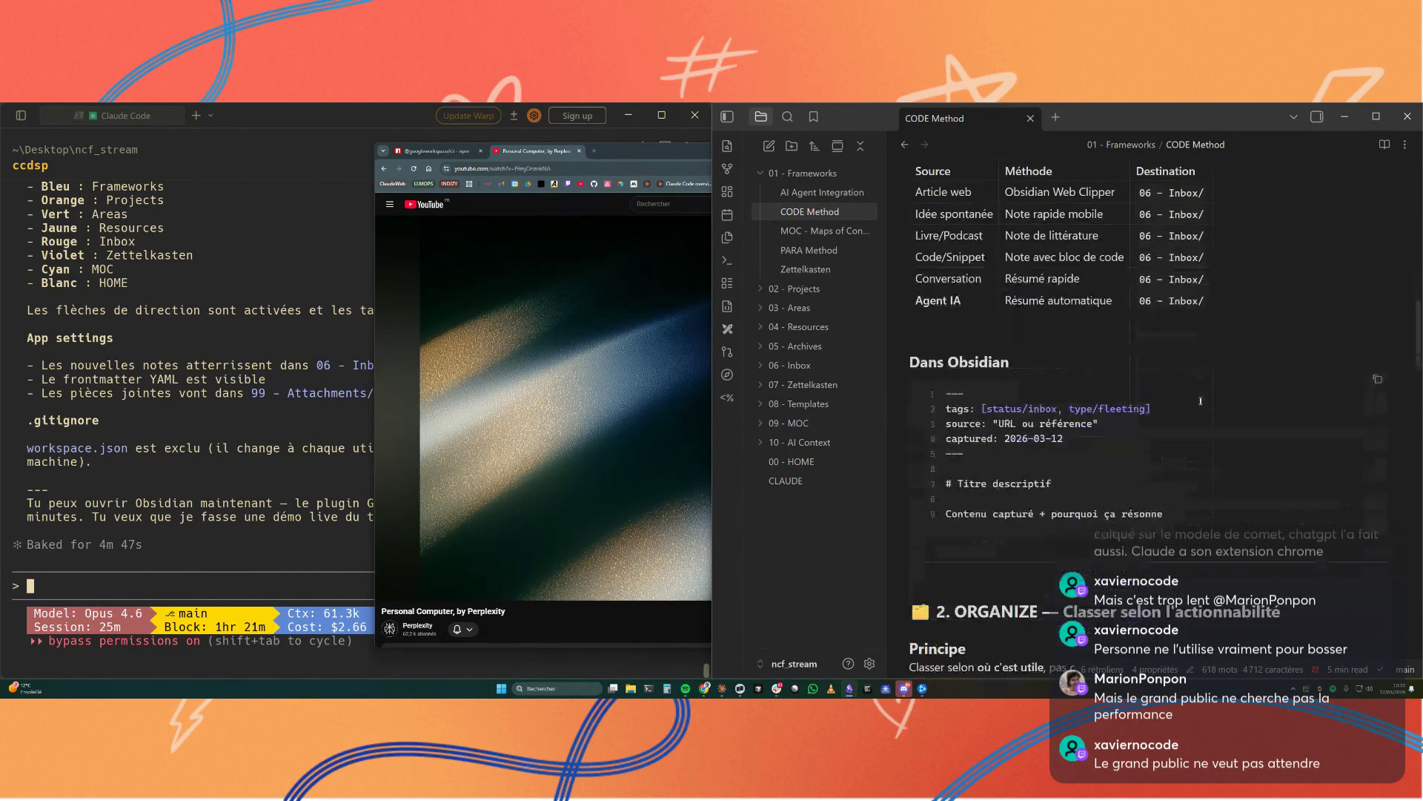
scroll(1200, 399, down, 1)
scroll(1199, 399, down, 3)
scroll(1200, 400, down, 2)
scroll(1201, 399, down, 2)
scroll(1201, 399, down, 1)
scroll(1201, 399, down, 2)
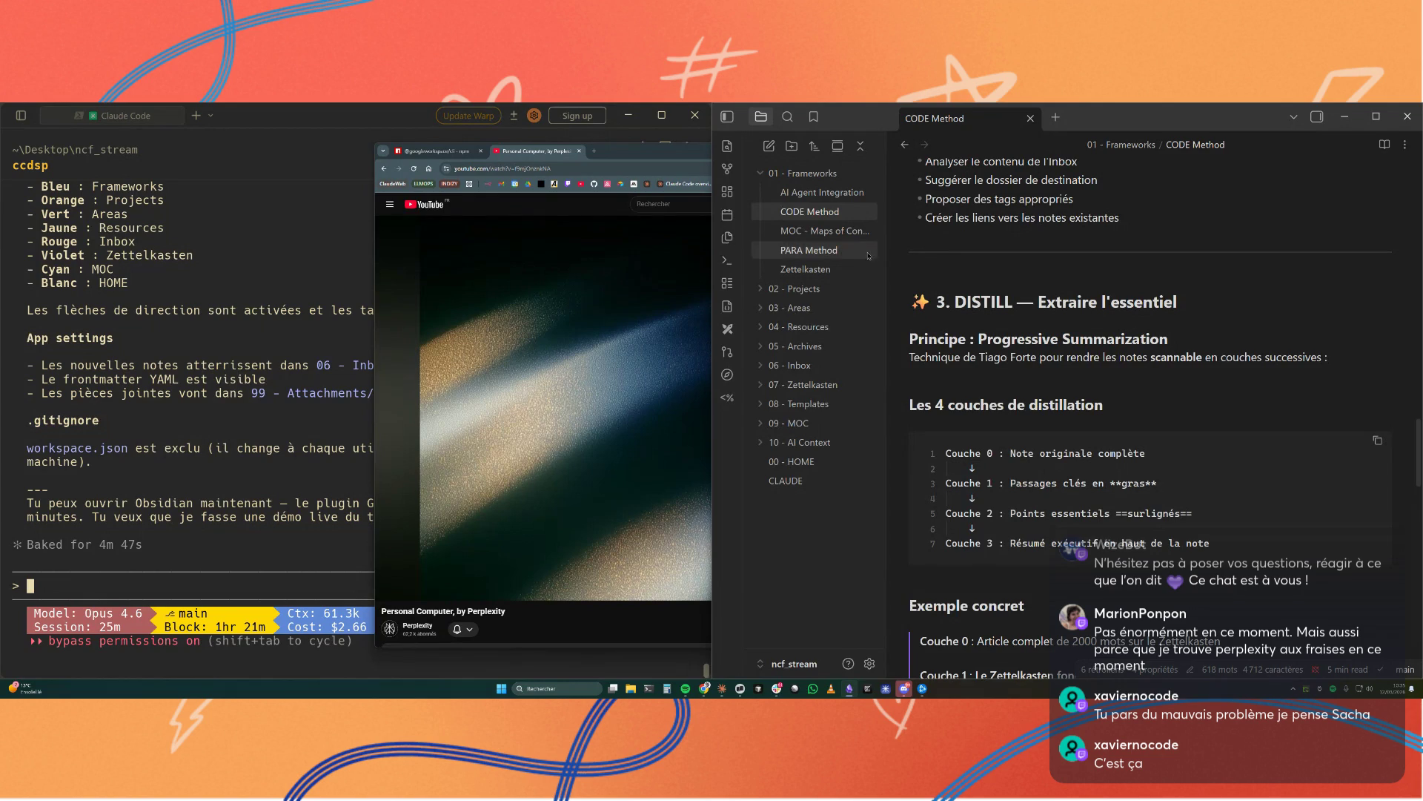
Step: View the Maps of Content note, raise the Claude Code terminal, then open the CLAUDE note
click(823, 230)
click(239, 595)
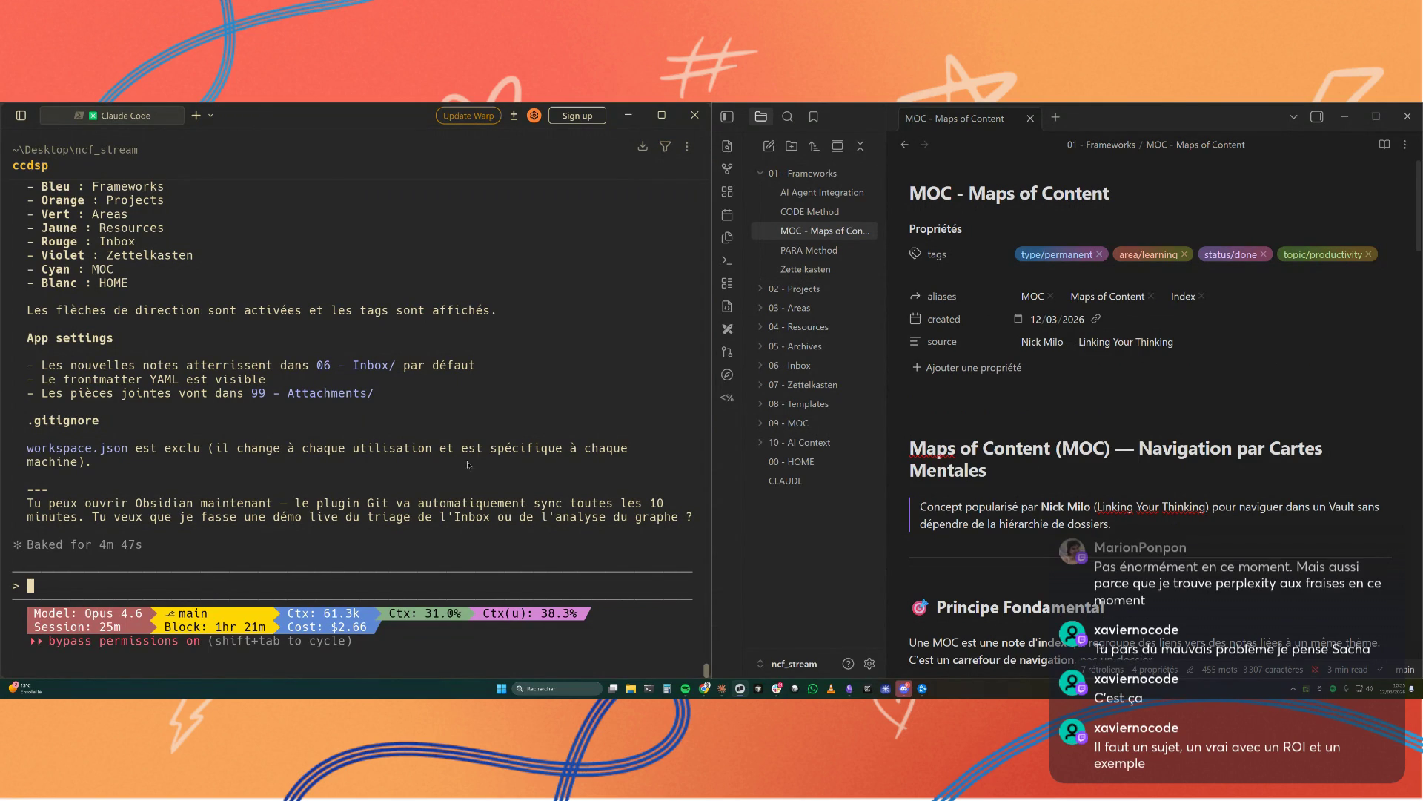
click(786, 481)
scroll(1184, 375, down, 3)
scroll(1185, 374, down, 2)
scroll(1184, 375, down, 5)
scroll(1184, 374, down, 4)
scroll(1184, 375, down, 1)
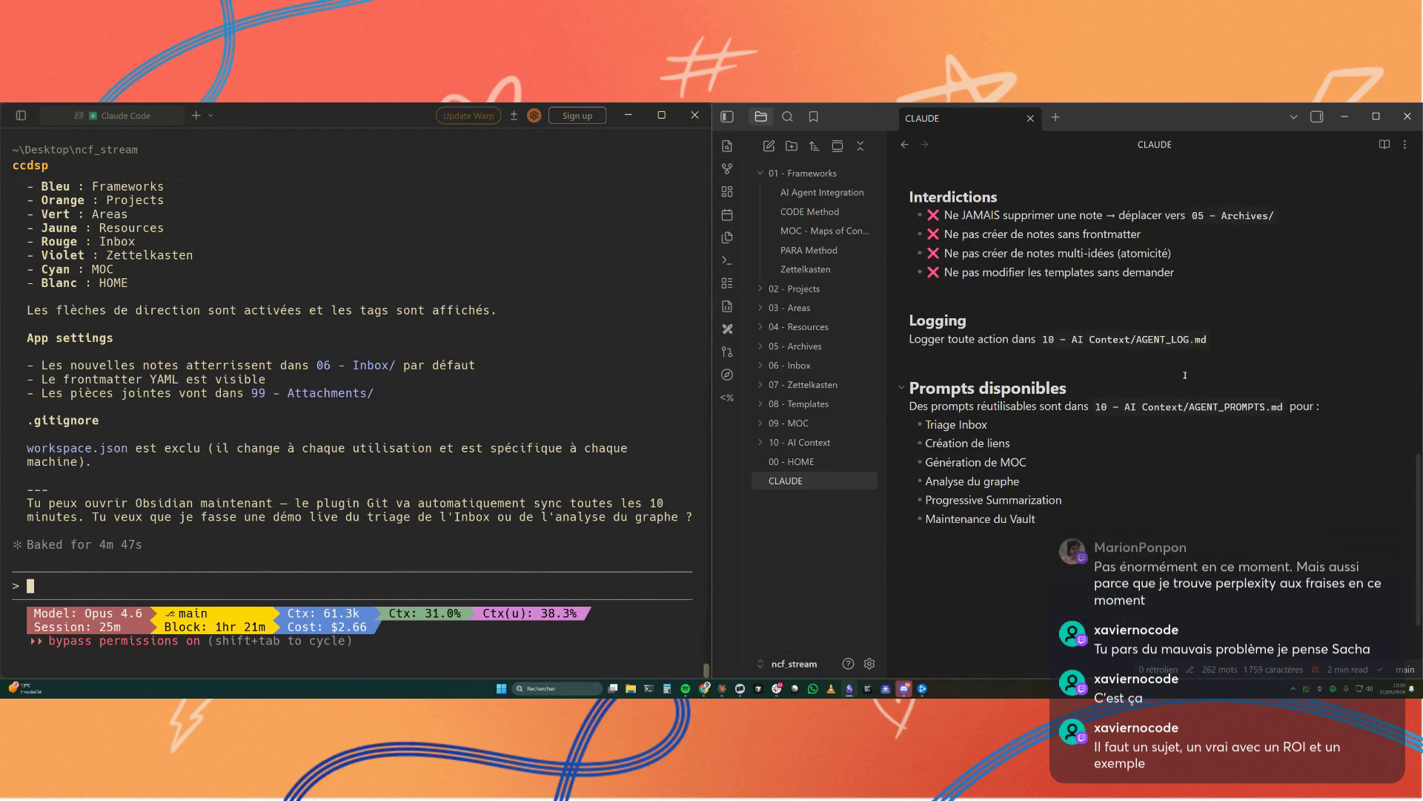
Step: Dictate a spoken request in the Claude Code terminal and have it transcribed
click(189, 580)
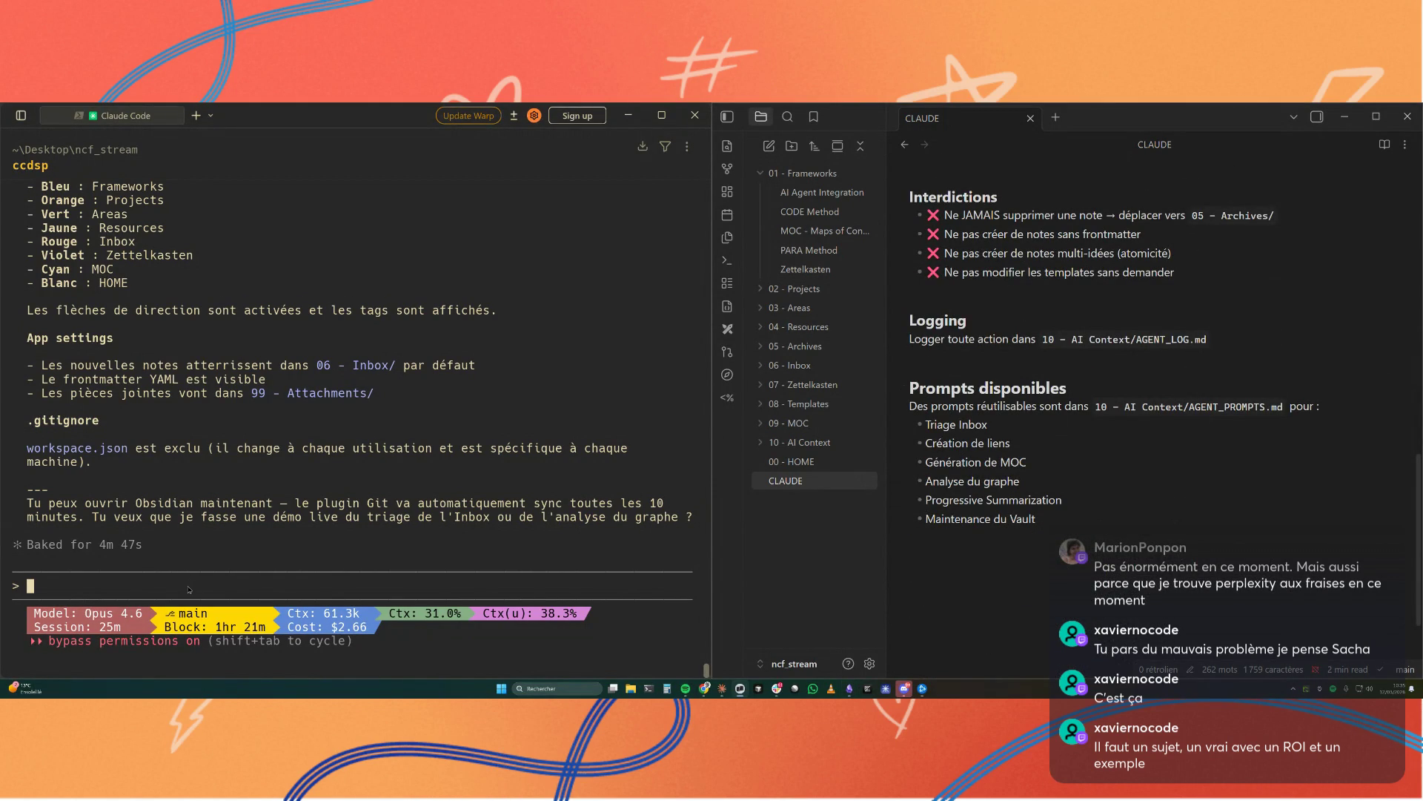
key(ctrl+super)
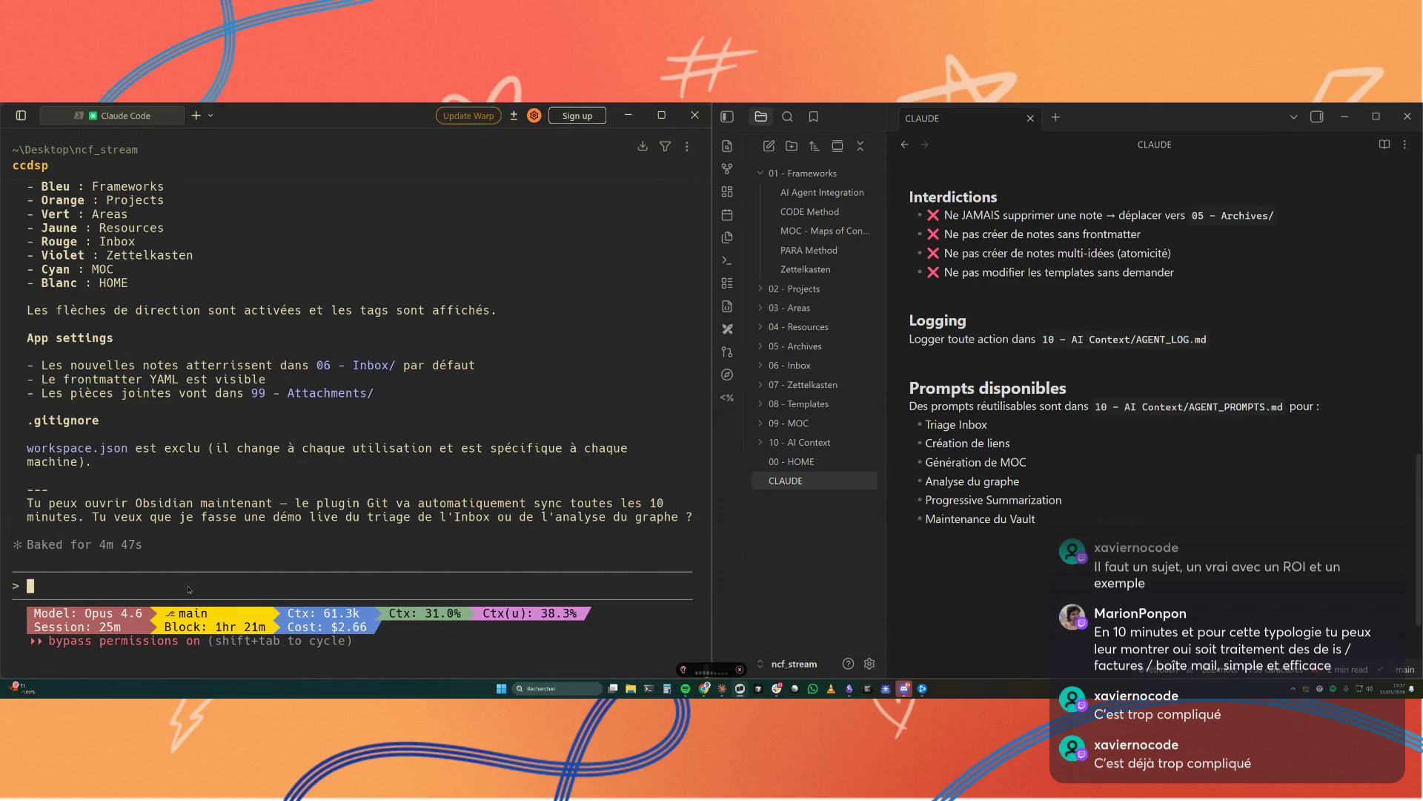
key(ctrl+super)
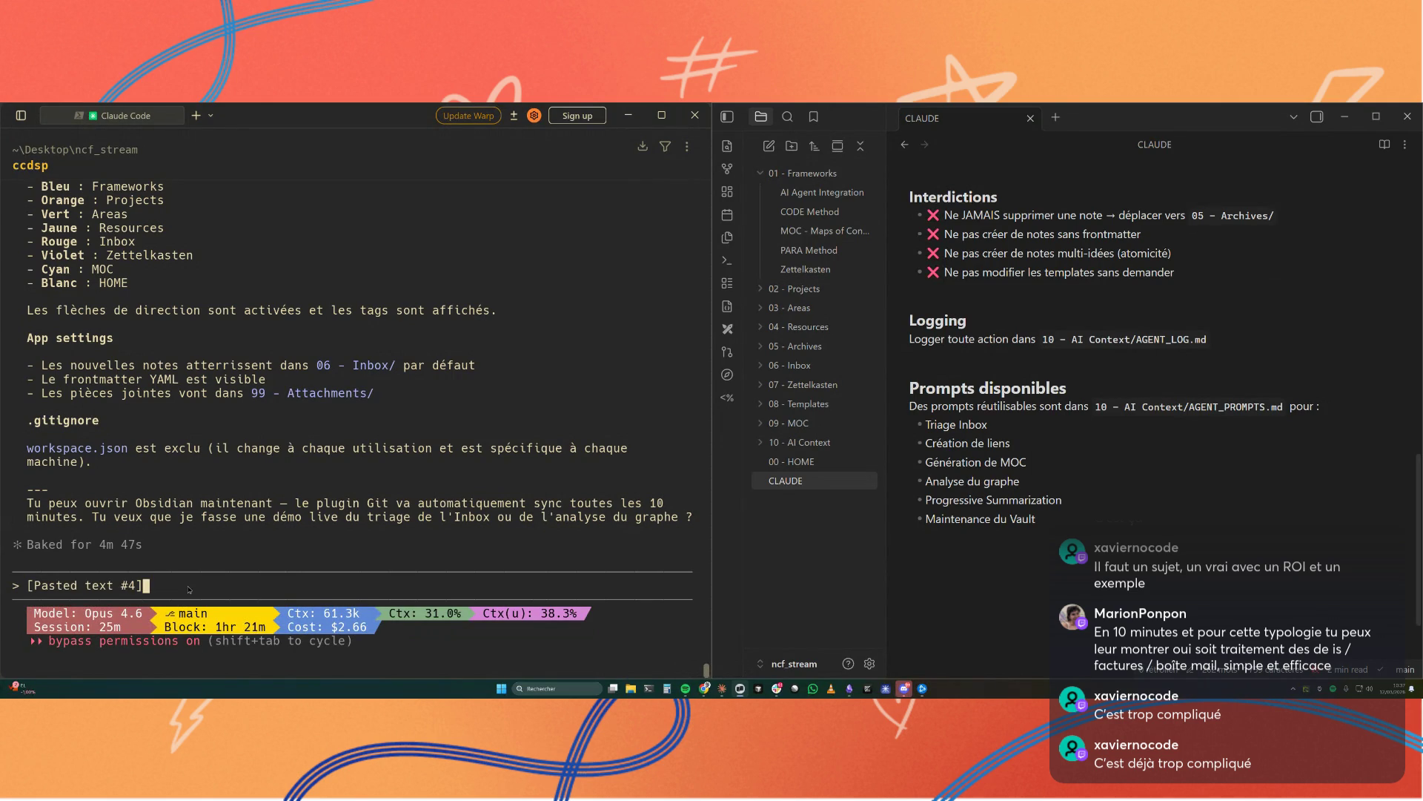
Step: Send the 10-minute agentic AI demo brainstorming request to Claude Code
key(Return)
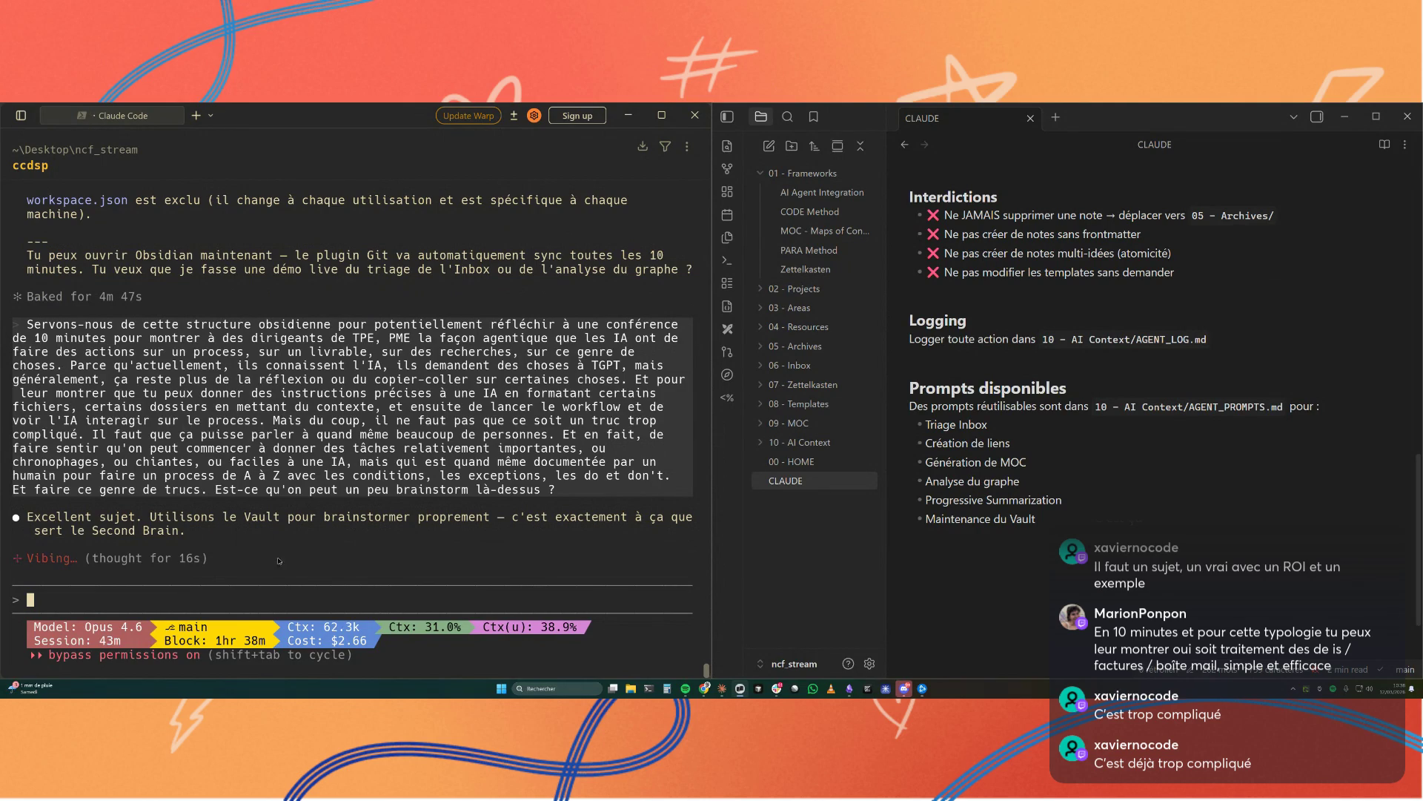
Step: Expand 02 - Projects, 04 - Resources and 08 - Templates, and collapse 01 - Frameworks
click(803, 288)
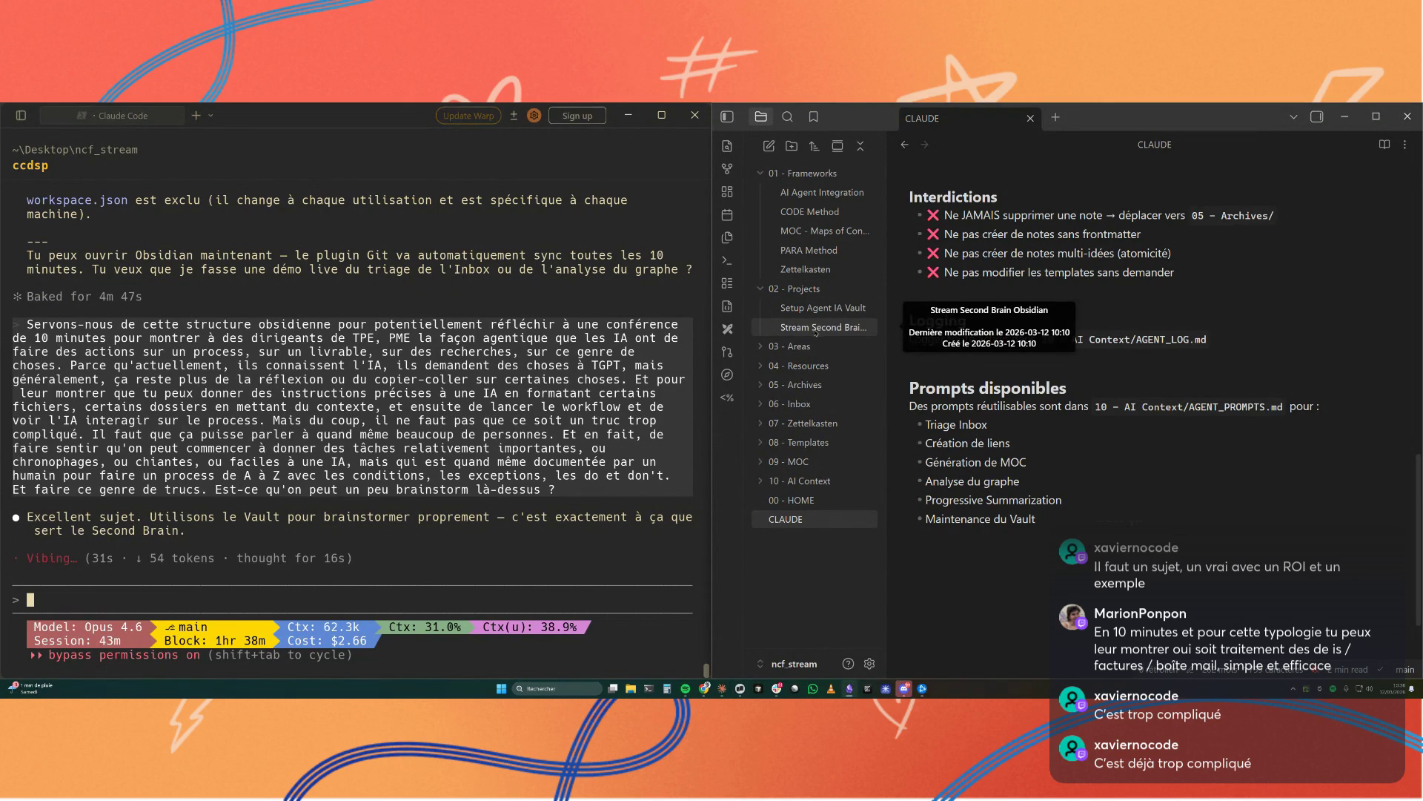
click(803, 366)
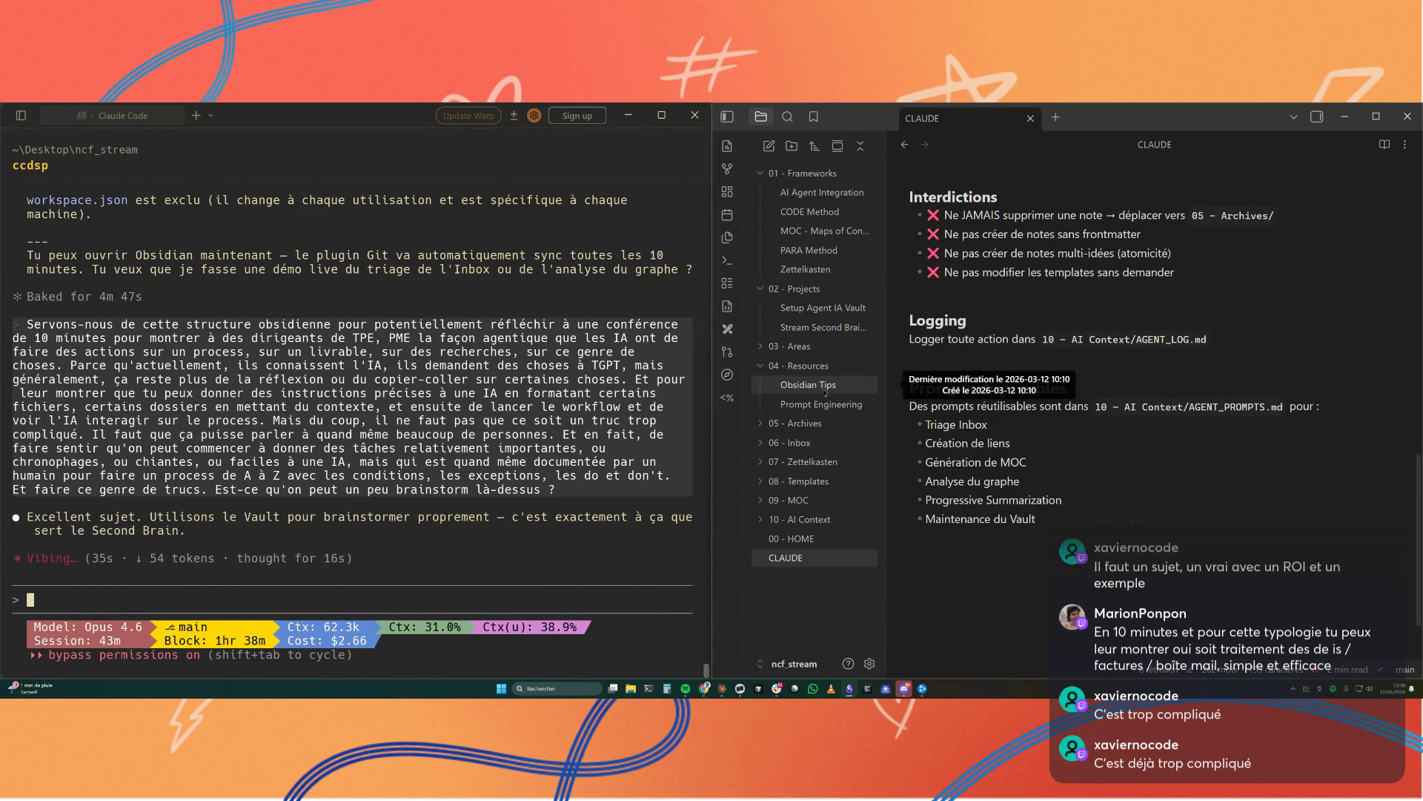
click(763, 481)
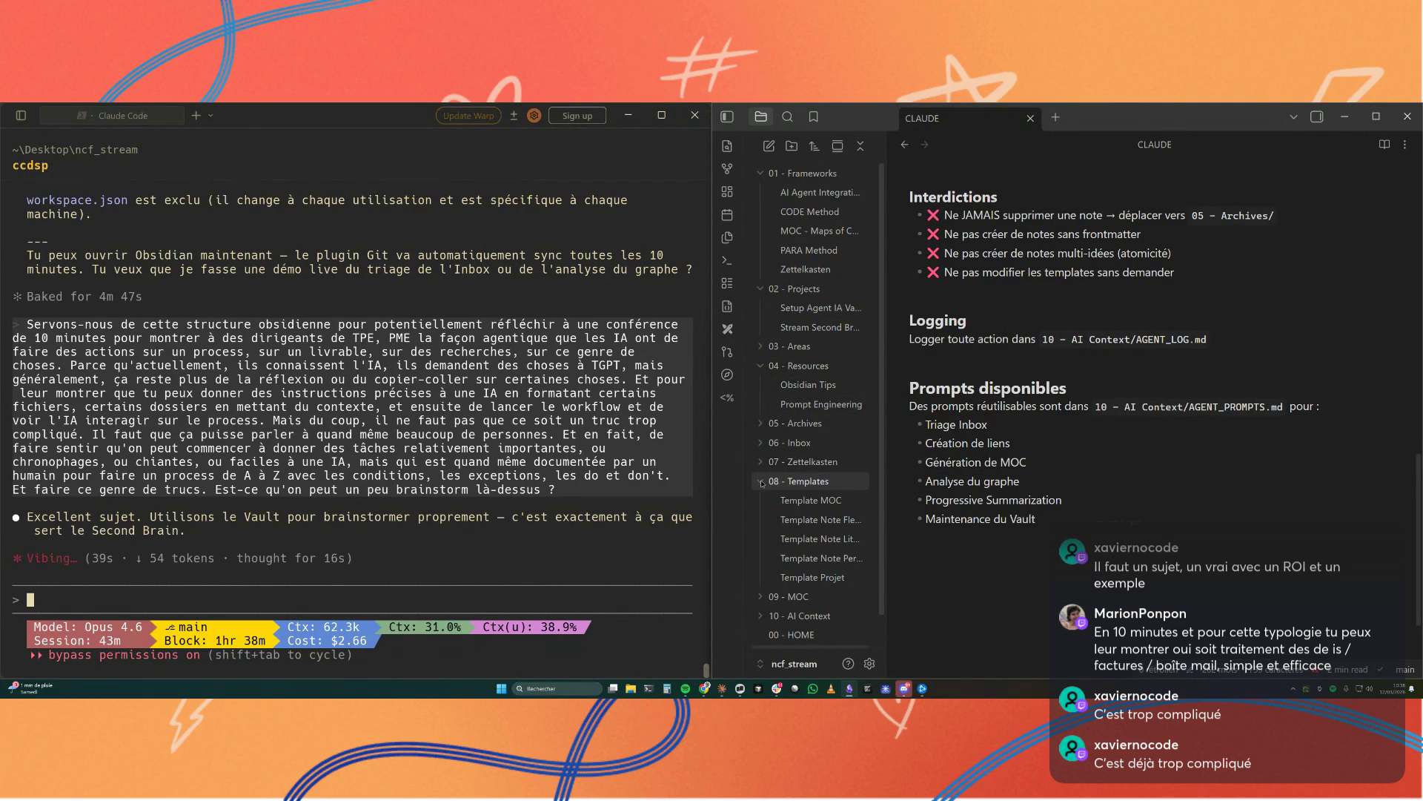
click(759, 173)
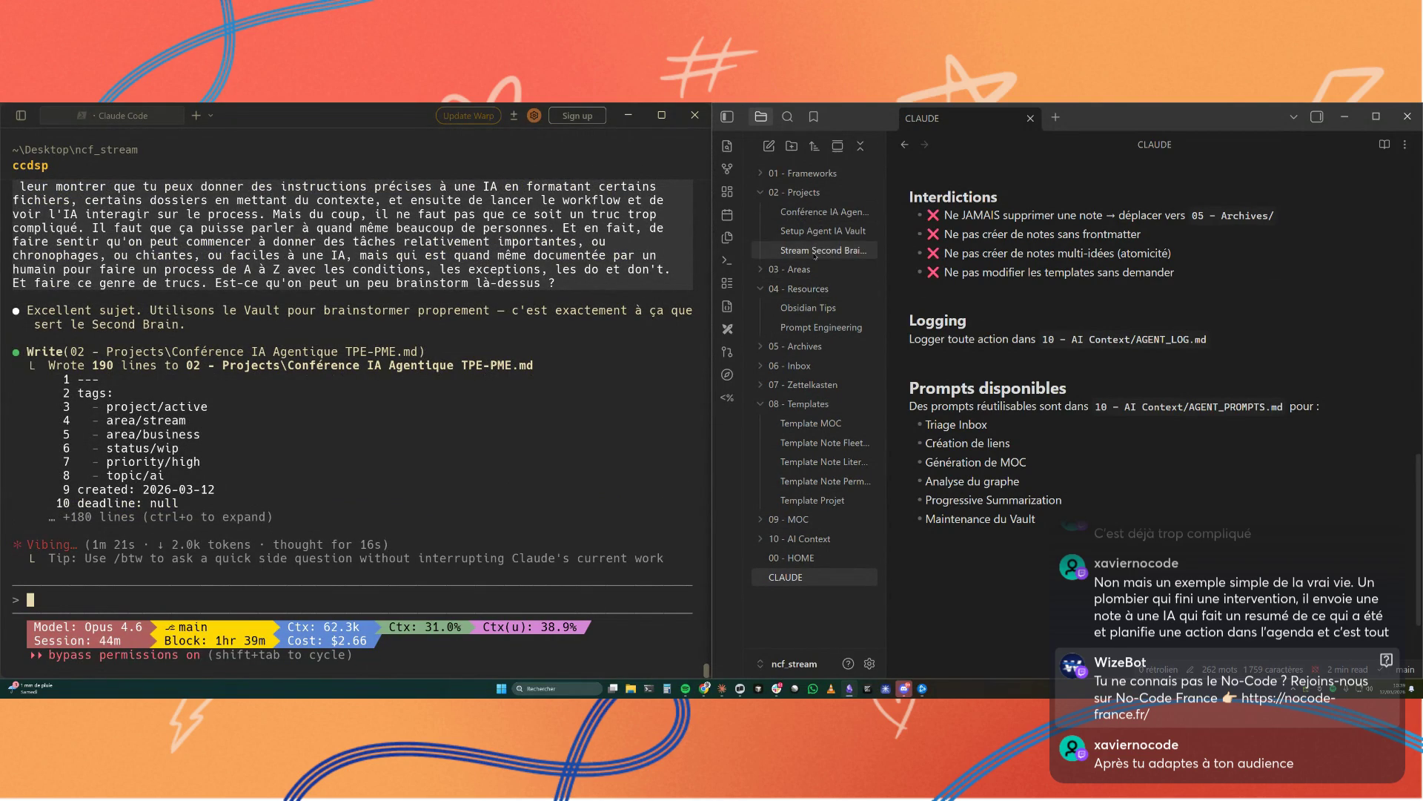
Step: Open the newly written Conférence IA Agentique TPE-PME note from 02 - Projects
click(810, 212)
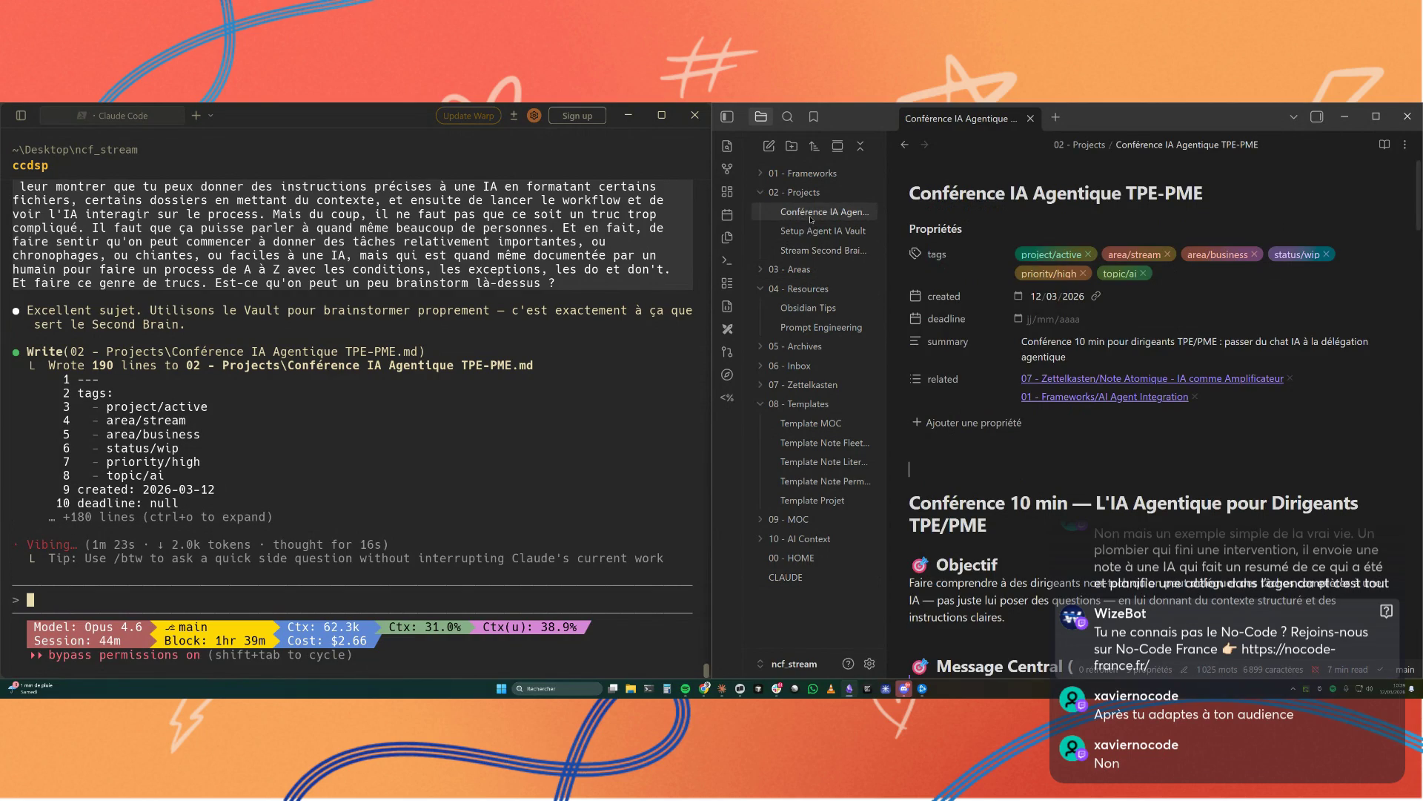
scroll(1173, 411, down, 10)
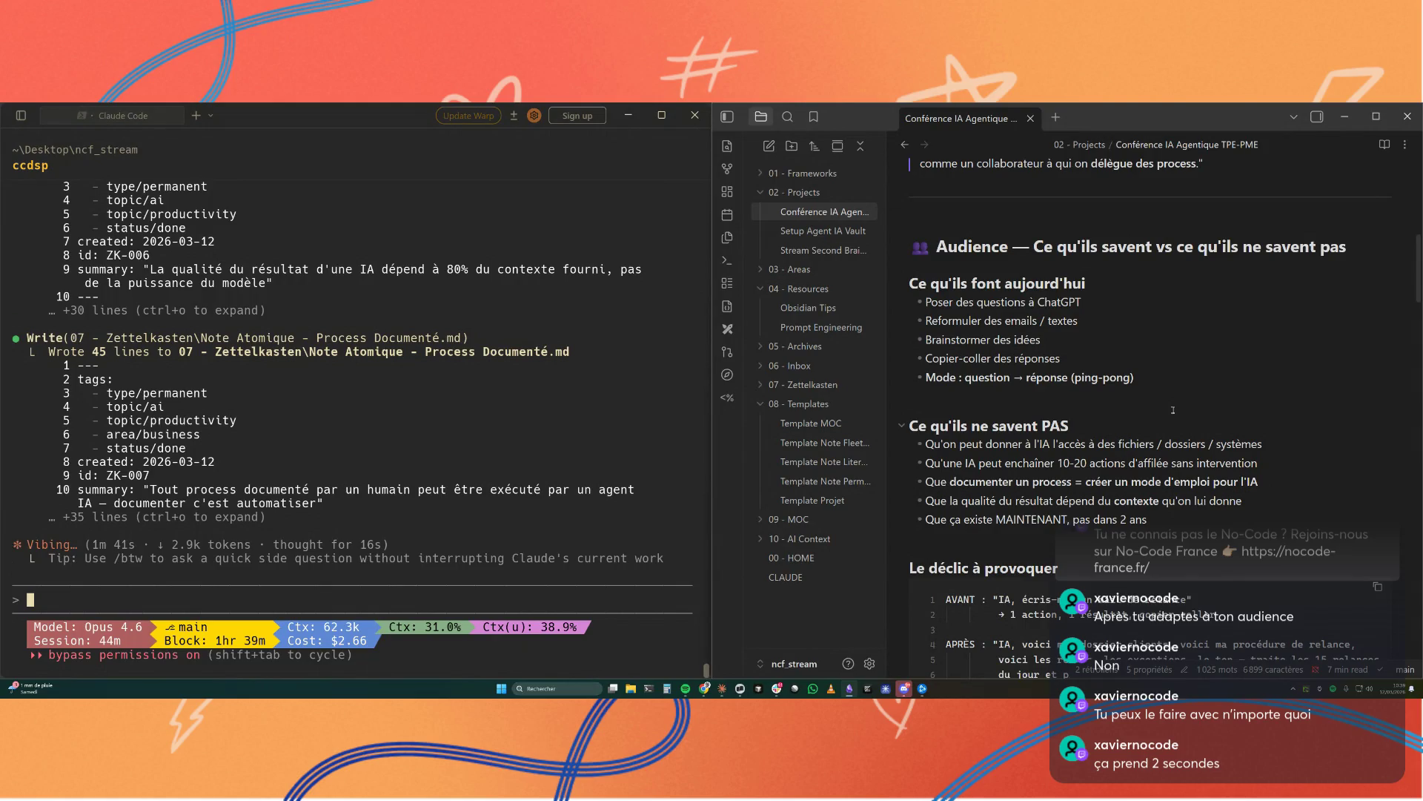
scroll(1174, 411, down, 2)
scroll(1173, 411, down, 1)
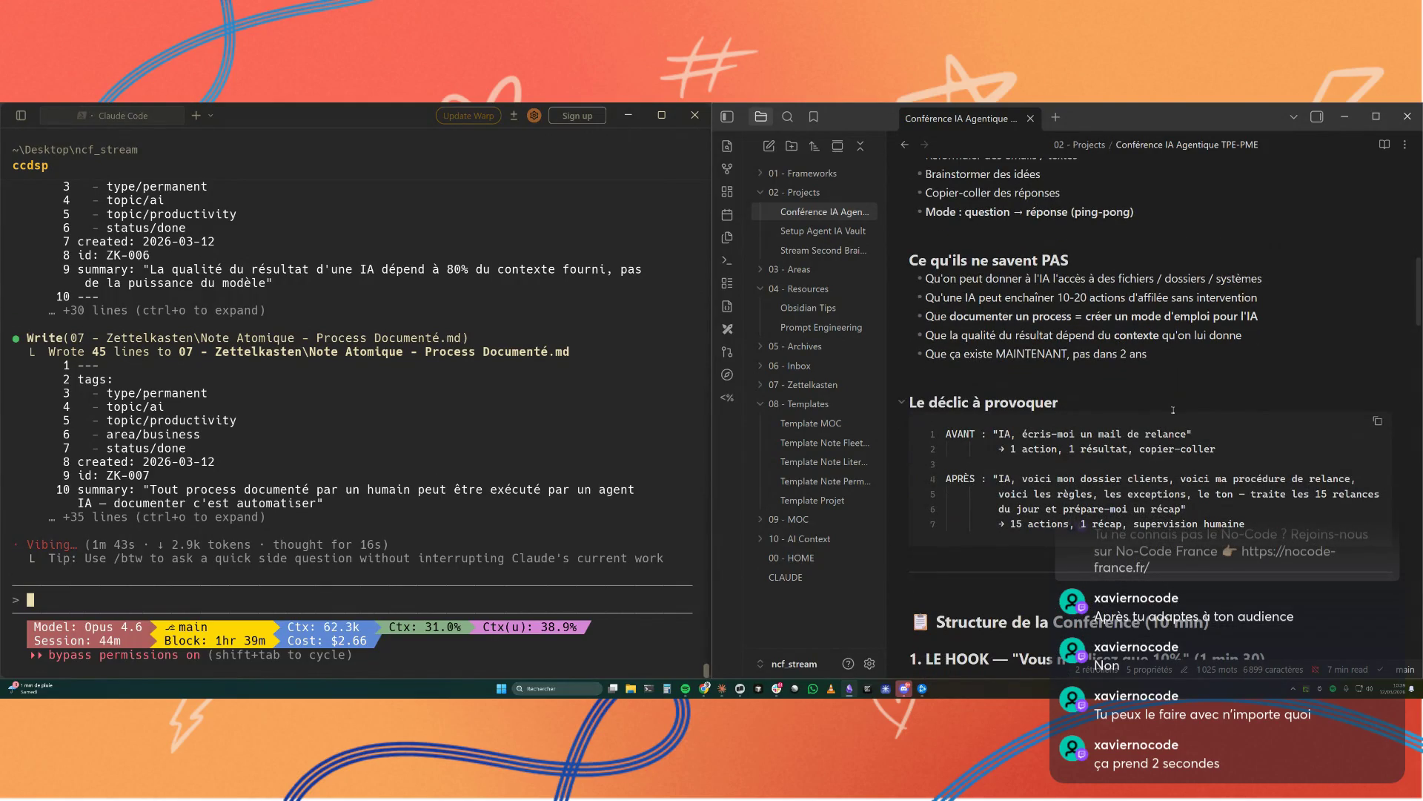
Step: Select the AVANT then the APRÈS example lines under Le déclic à provoquer
drag(1220, 450, 998, 434)
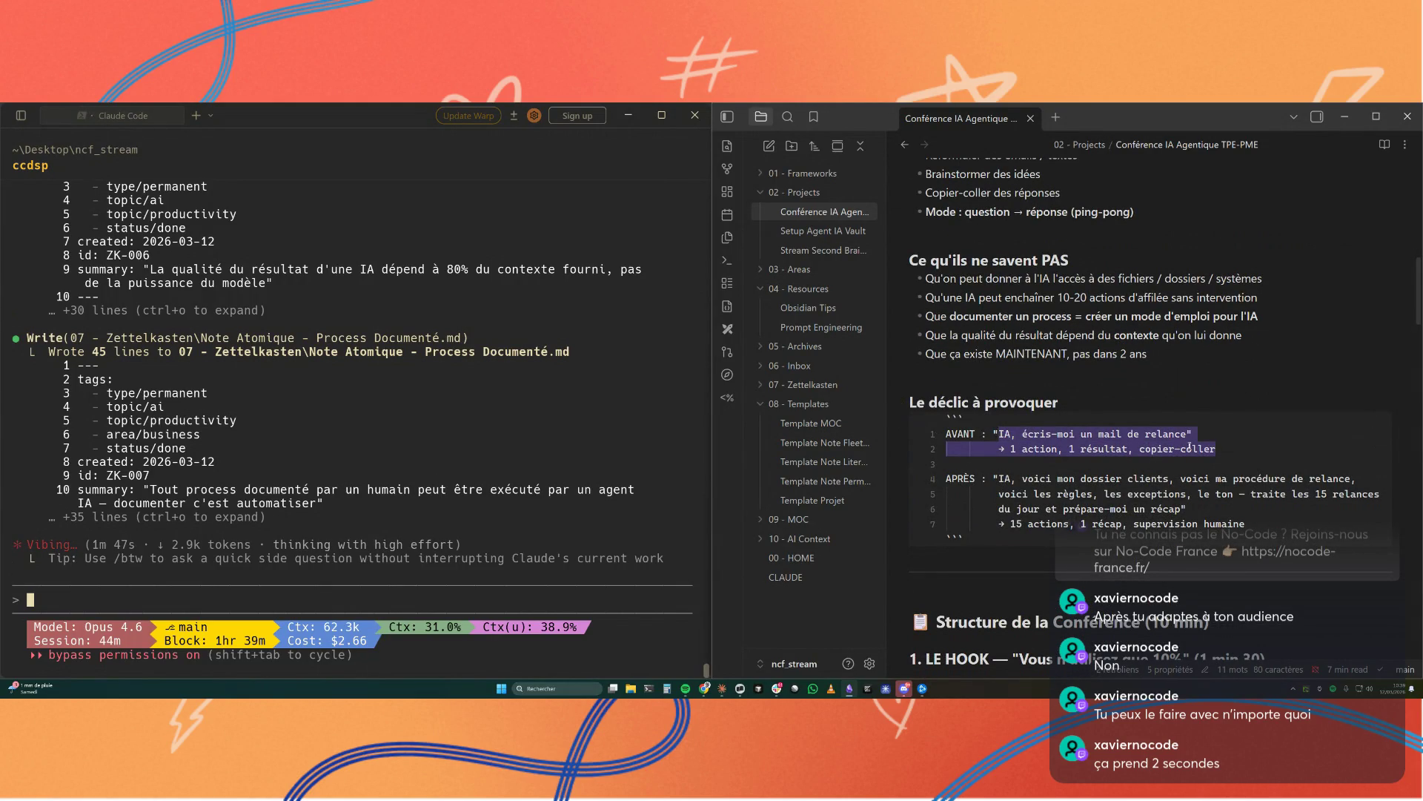
mouse_move(1058, 479)
mouse_down()
mouse_move(1284, 495)
mouse_move(1277, 519)
mouse_move(919, 423)
mouse_up()
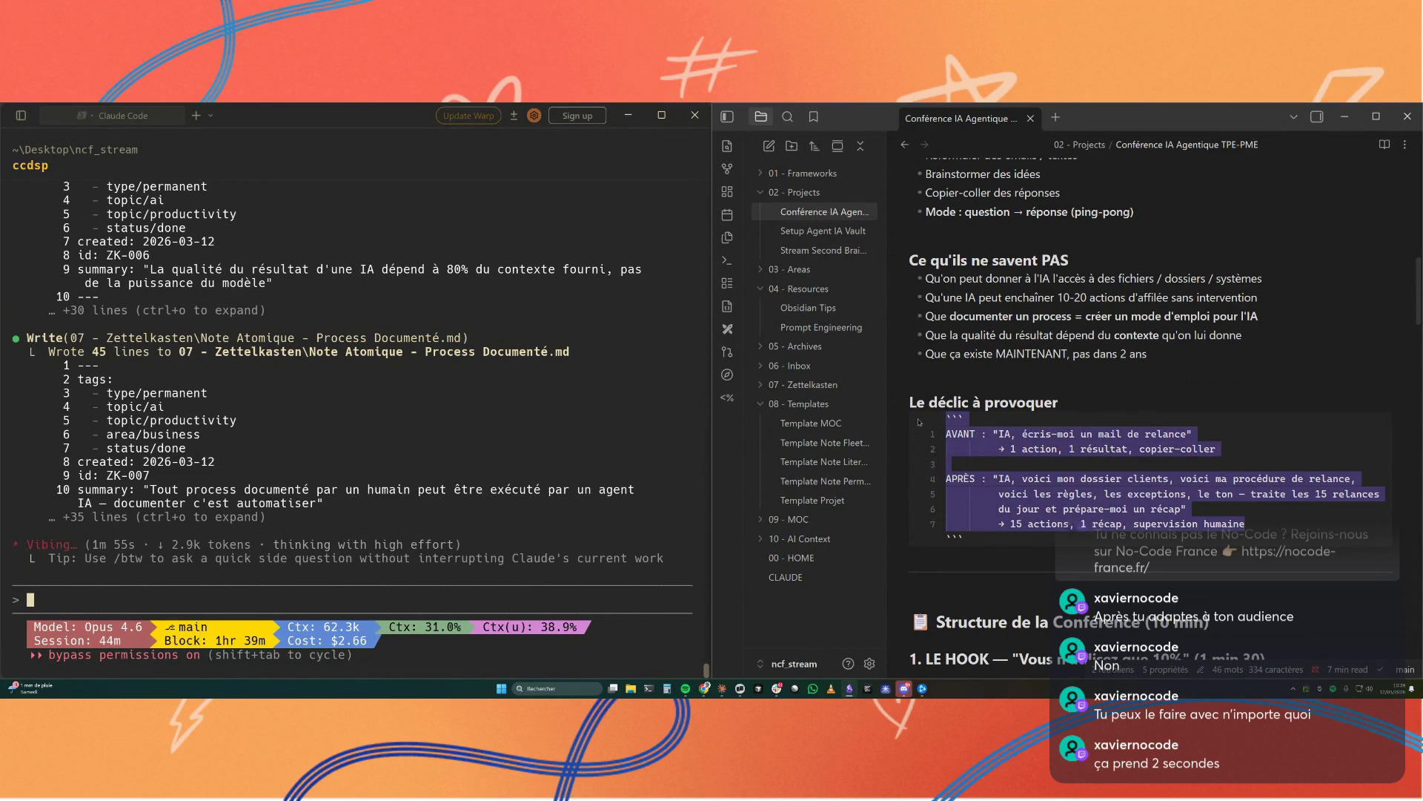
scroll(919, 424, down, 1)
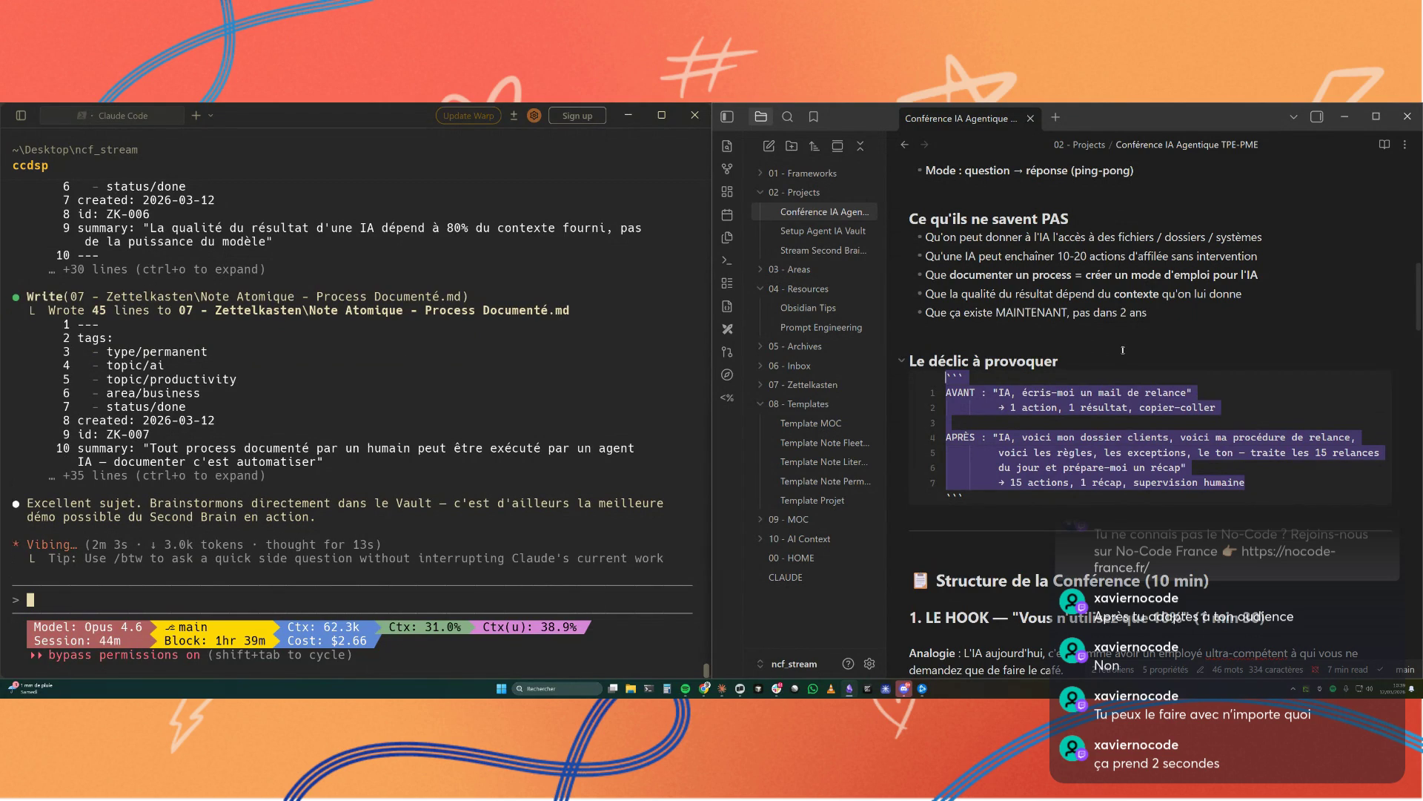
scroll(1122, 351, down, 1)
scroll(1122, 350, down, 1)
scroll(1122, 350, down, 1)
scroll(1122, 350, down, 2)
scroll(1122, 351, down, 4)
scroll(1122, 351, down, 3)
scroll(1123, 350, down, 4)
scroll(1122, 350, down, 5)
scroll(1122, 350, up, 4)
scroll(1121, 348, up, 3)
scroll(1122, 348, down, 3)
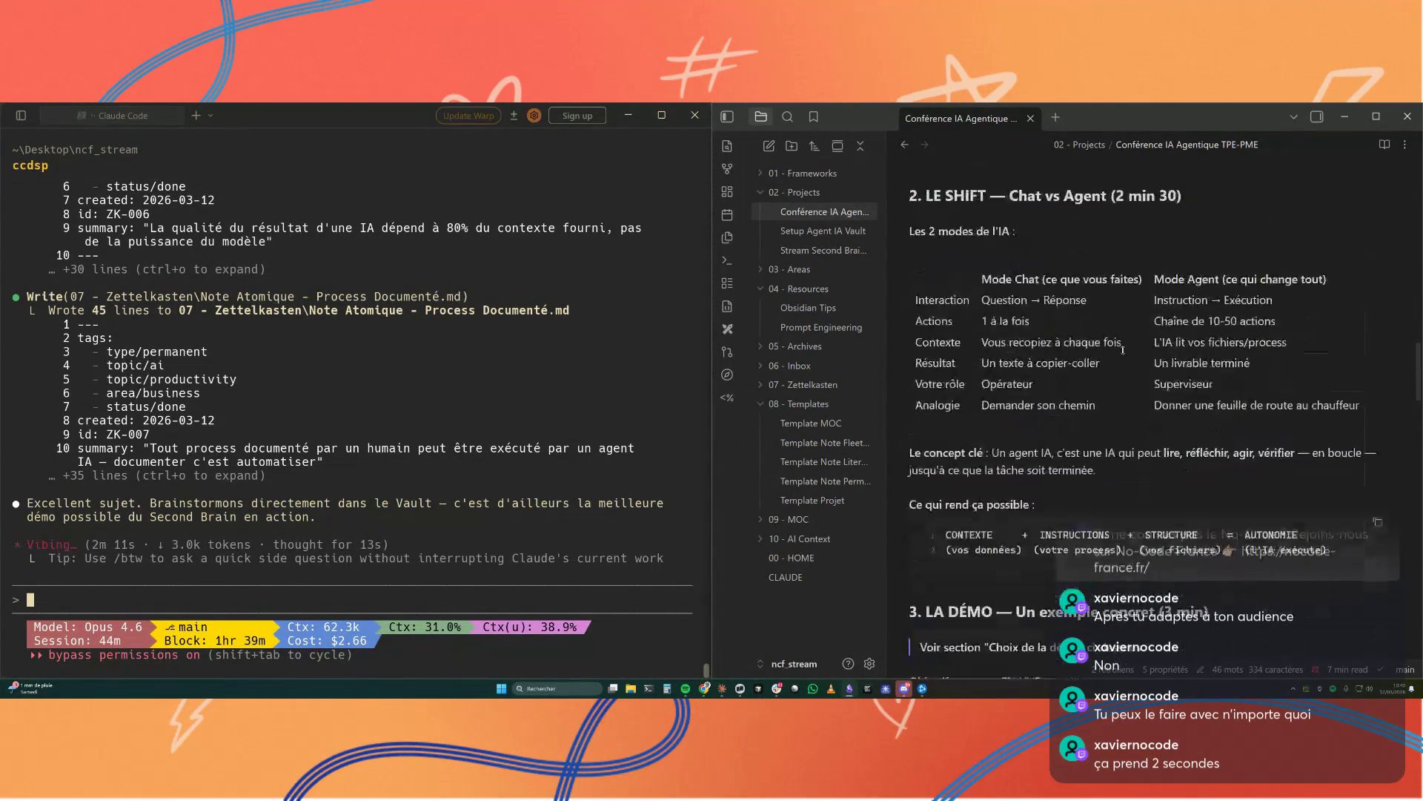
scroll(1123, 350, down, 1)
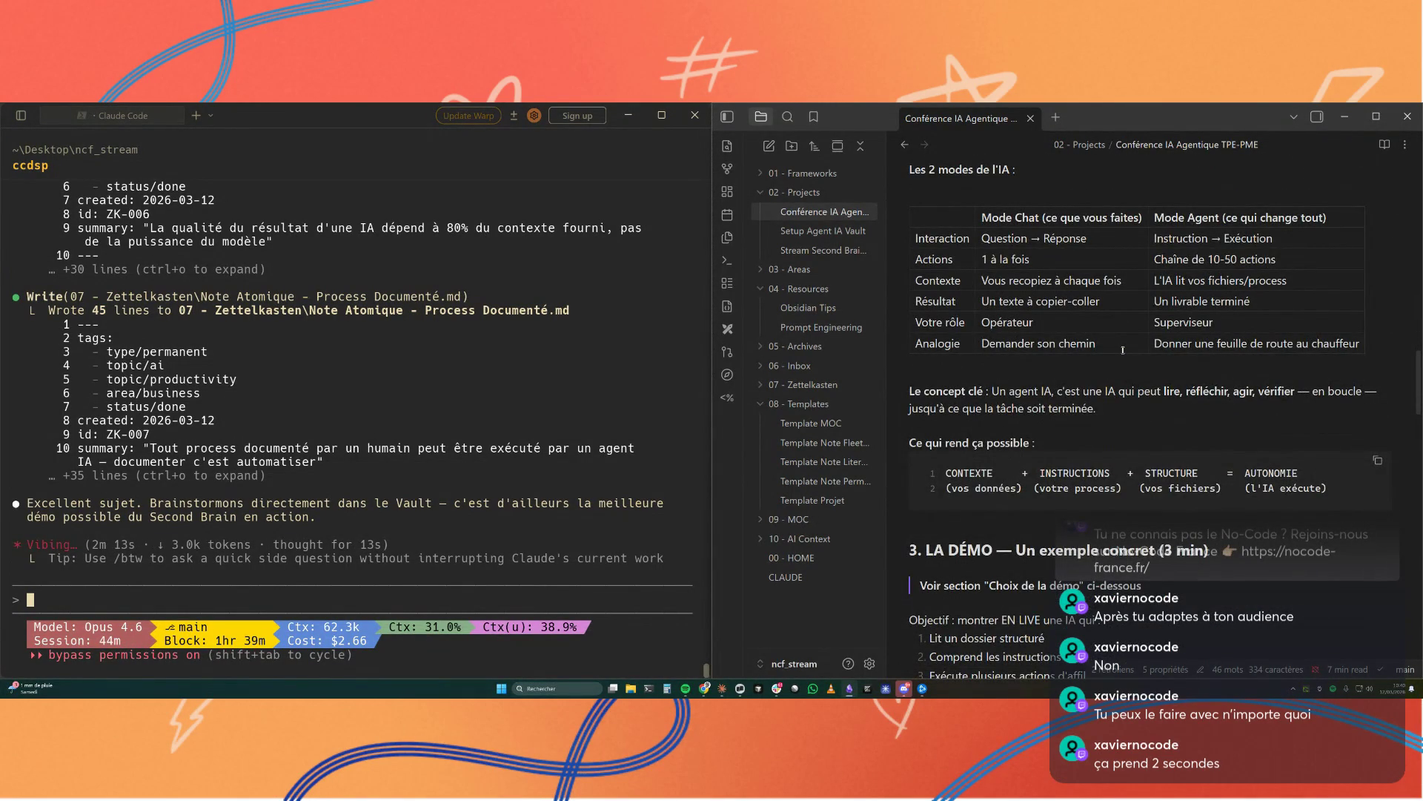
scroll(1238, 461, down, 2)
scroll(1069, 433, down, 1)
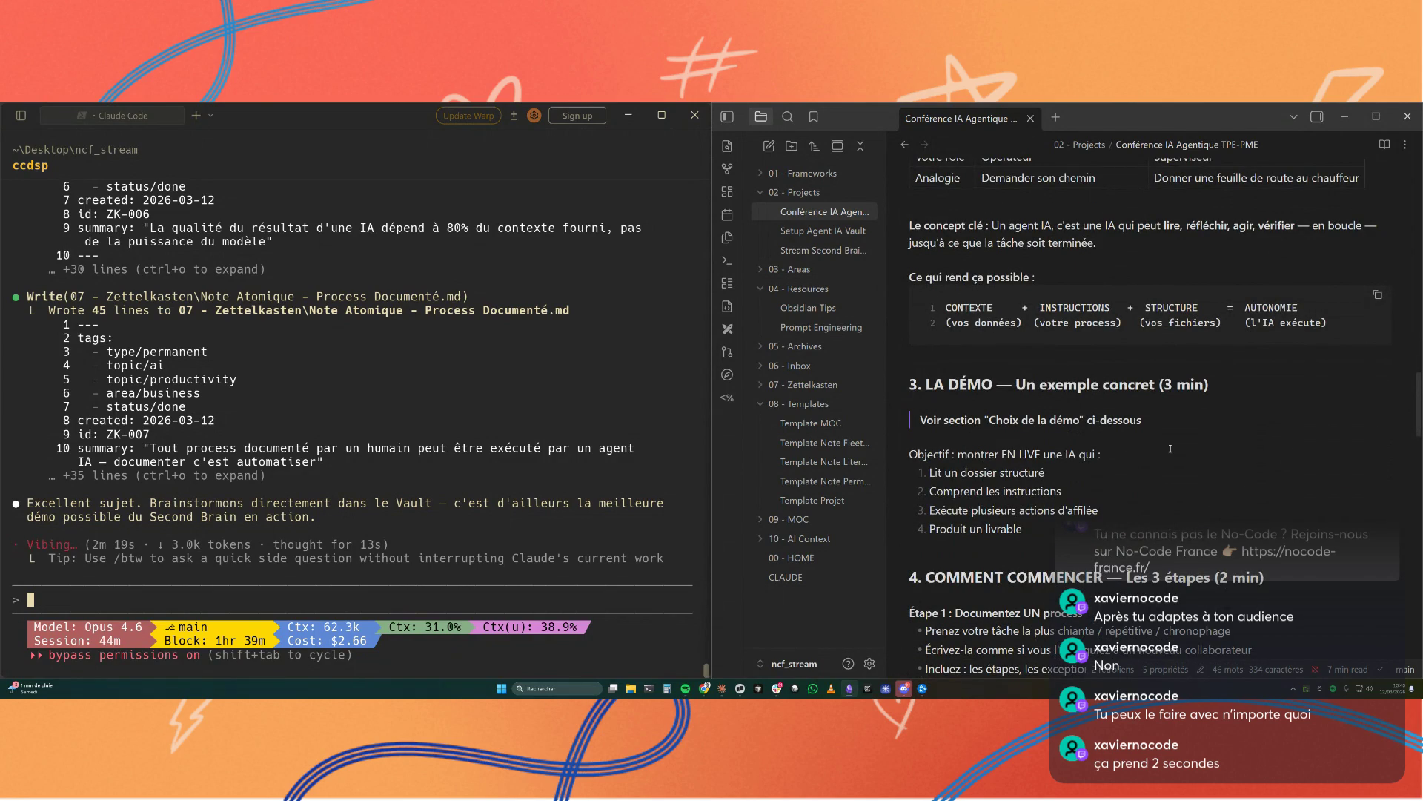
scroll(1170, 448, down, 2)
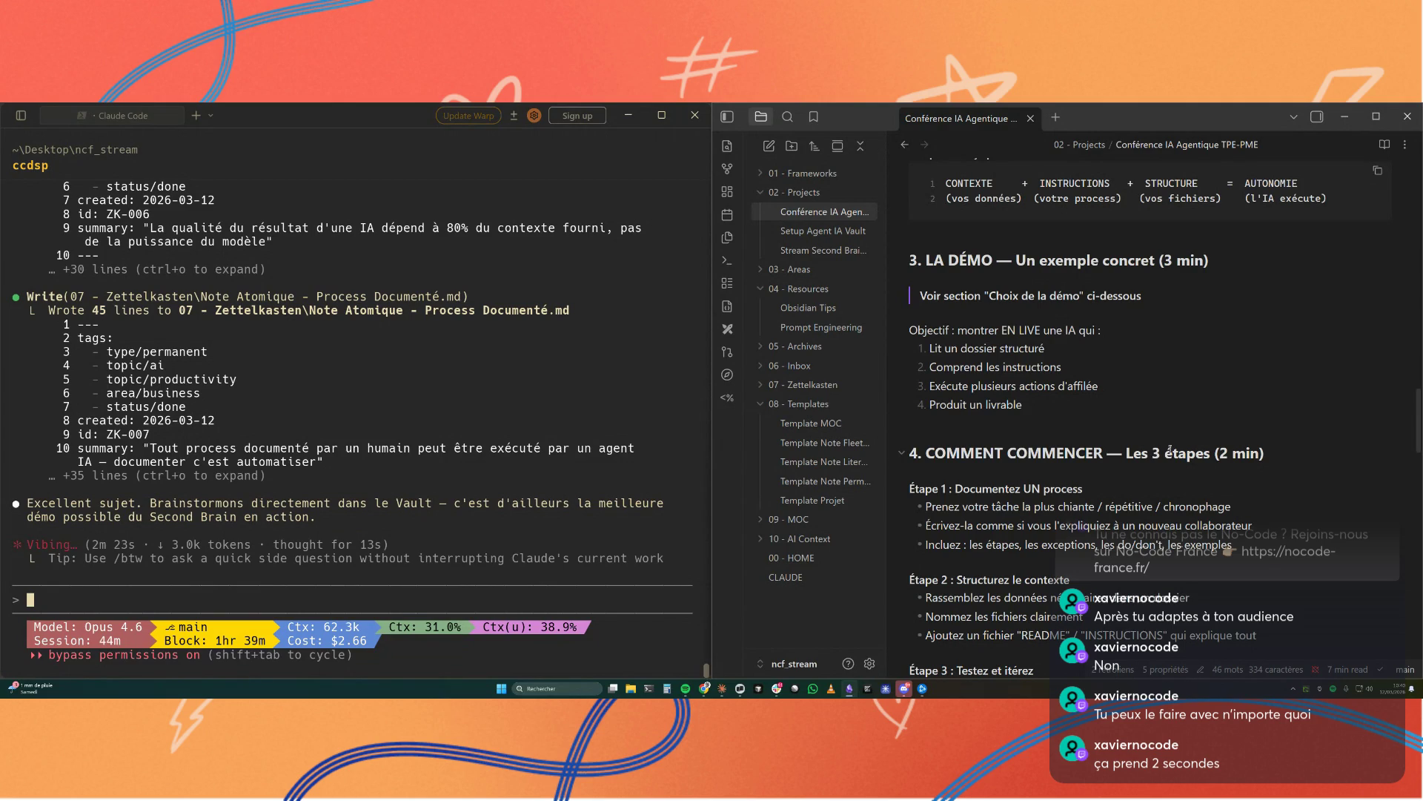
scroll(1170, 451, down, 1)
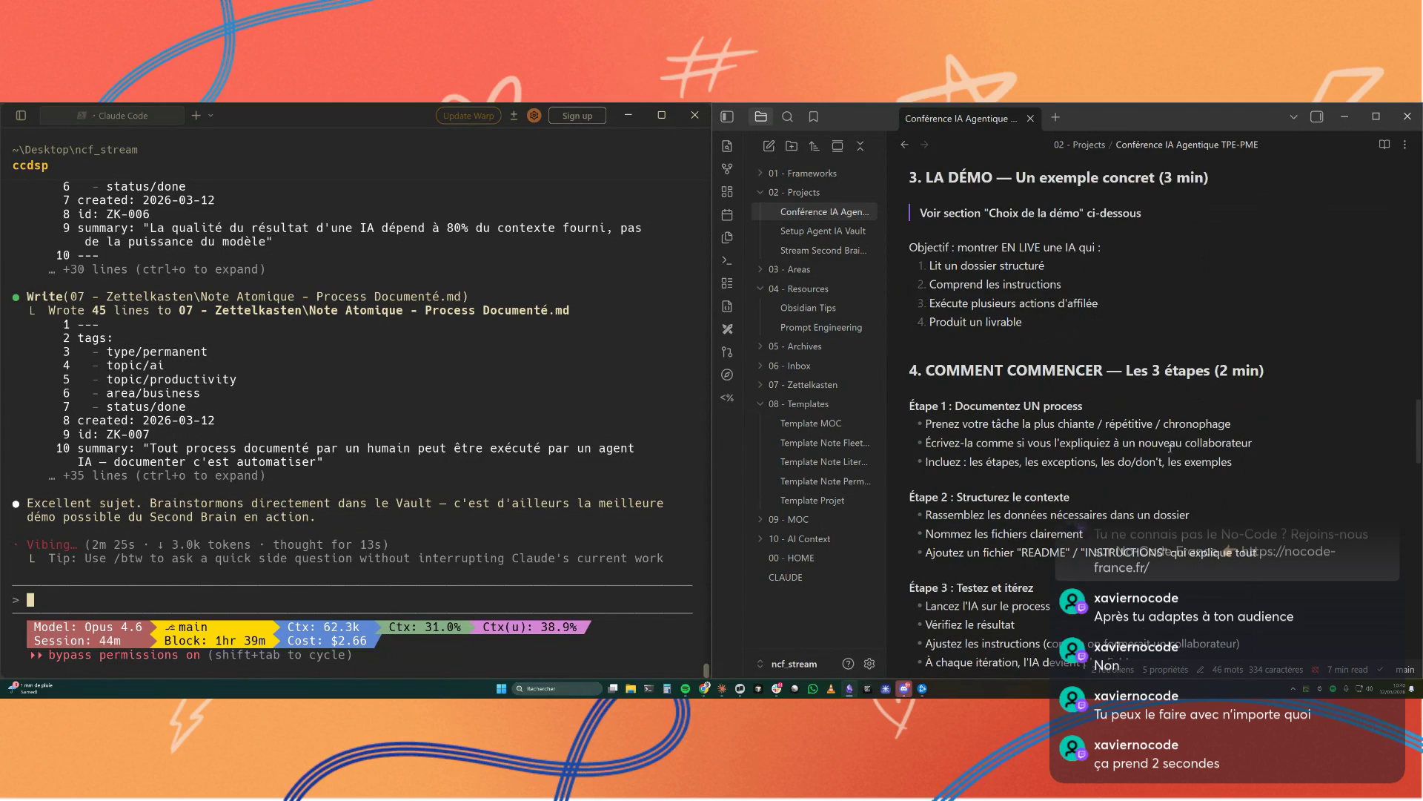
scroll(1160, 454, down, 2)
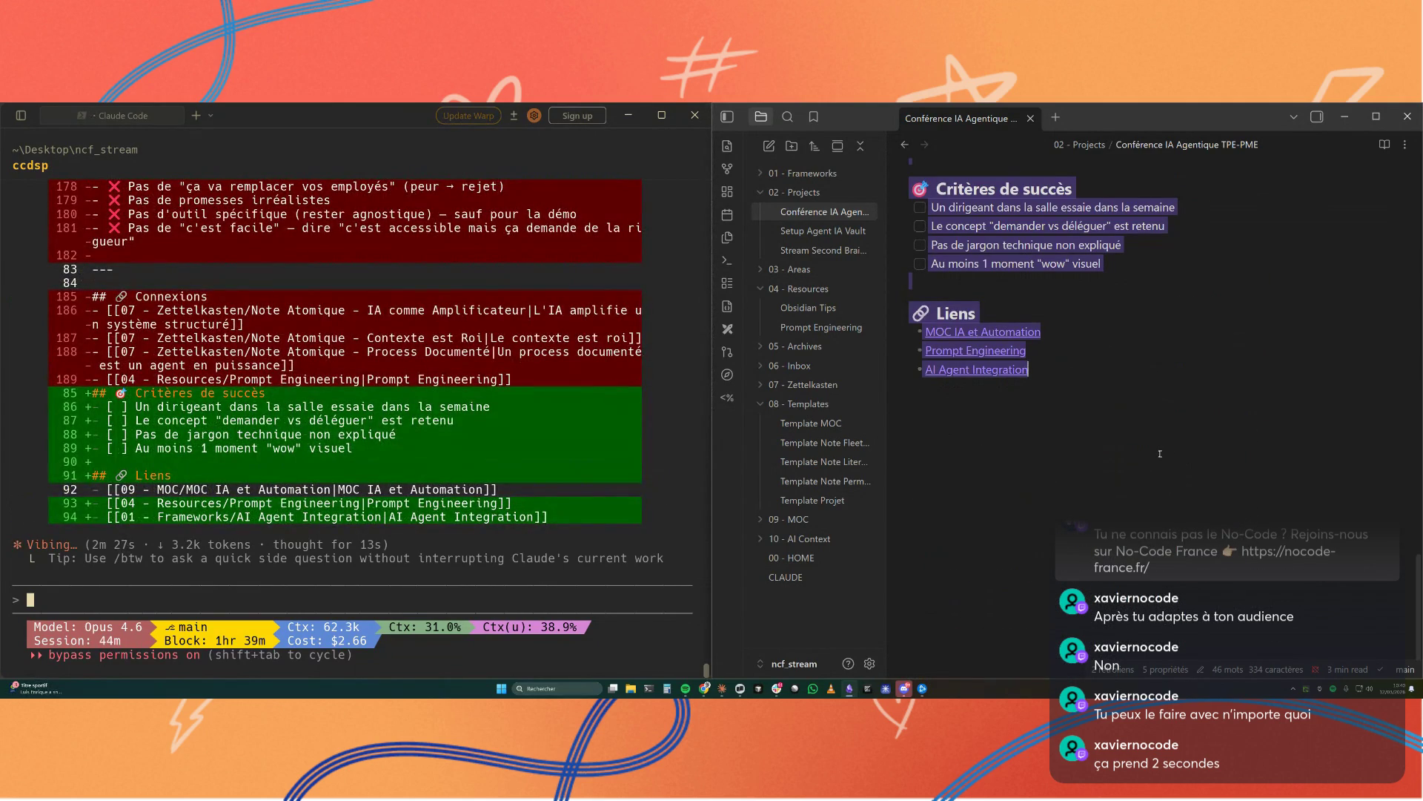
scroll(1159, 455, up, 2)
scroll(1160, 453, up, 4)
scroll(1161, 454, up, 4)
scroll(1160, 455, up, 4)
scroll(1161, 454, up, 4)
scroll(1161, 454, up, 4)
scroll(1161, 454, up, 4)
scroll(1160, 454, down, 4)
scroll(1159, 454, down, 4)
scroll(1160, 454, up, 1)
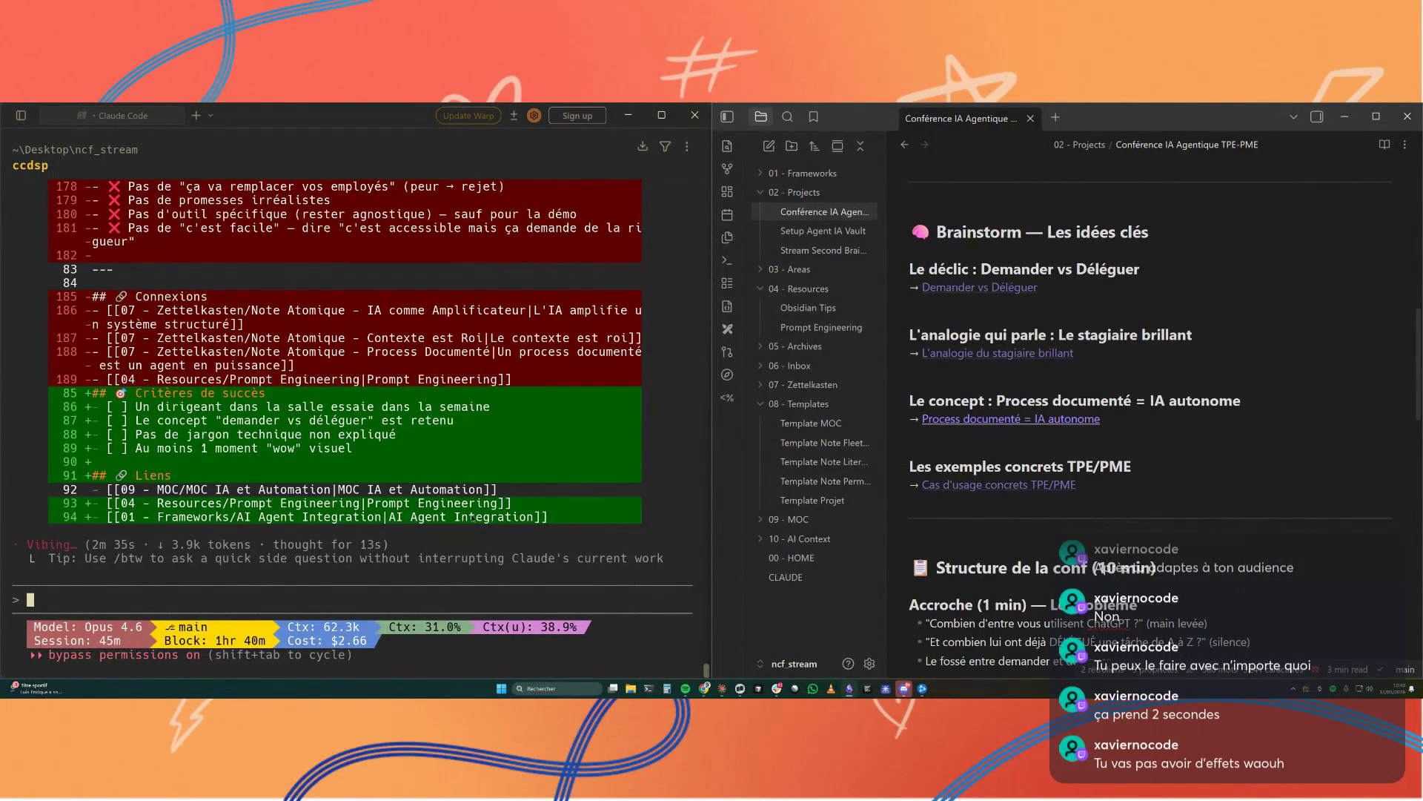
scroll(495, 517, up, 5)
scroll(495, 517, up, 5)
scroll(494, 516, up, 5)
scroll(495, 516, up, 5)
scroll(495, 516, up, 5)
scroll(493, 514, up, 5)
scroll(493, 514, up, 5)
scroll(493, 514, up, 5)
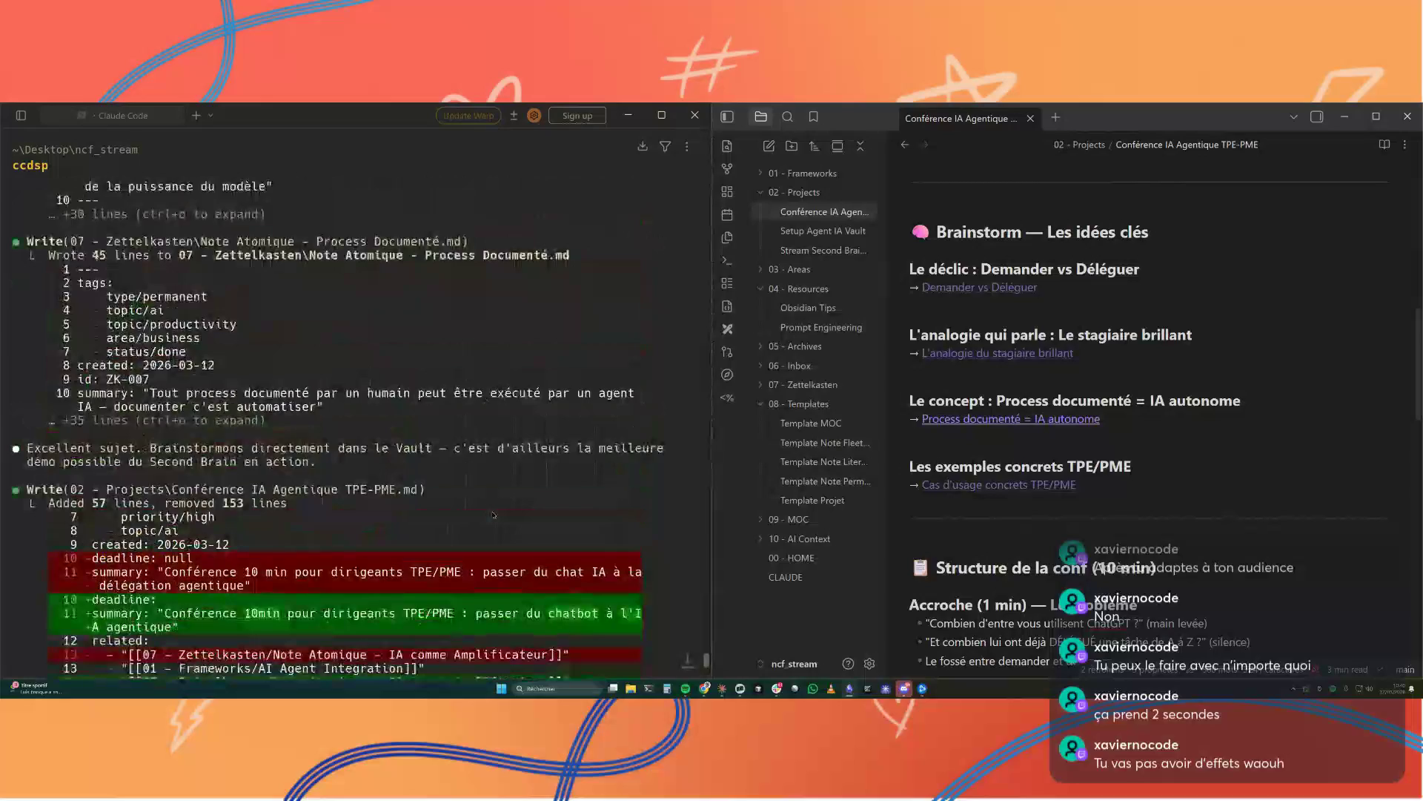
scroll(493, 514, down, 5)
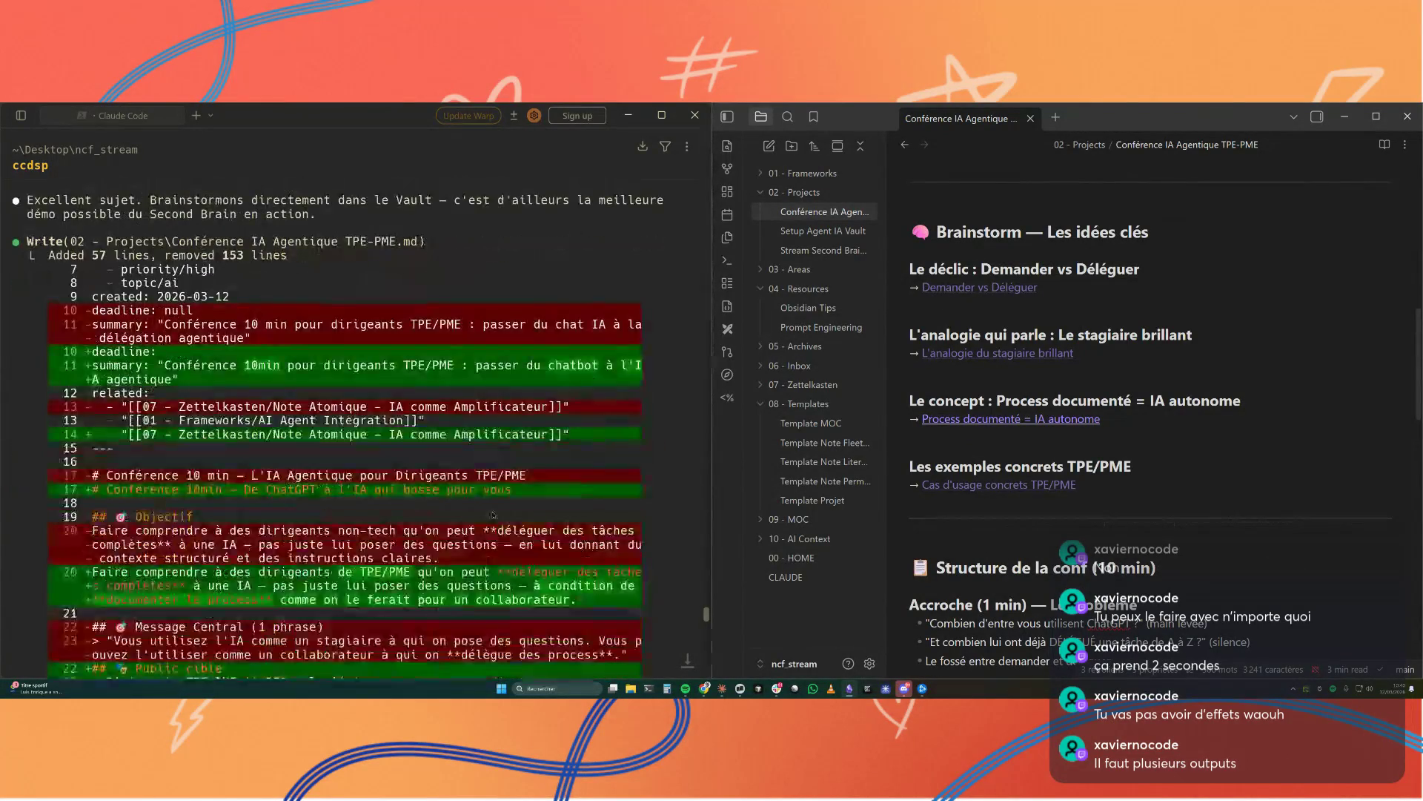
scroll(493, 514, down, 5)
scroll(492, 514, down, 5)
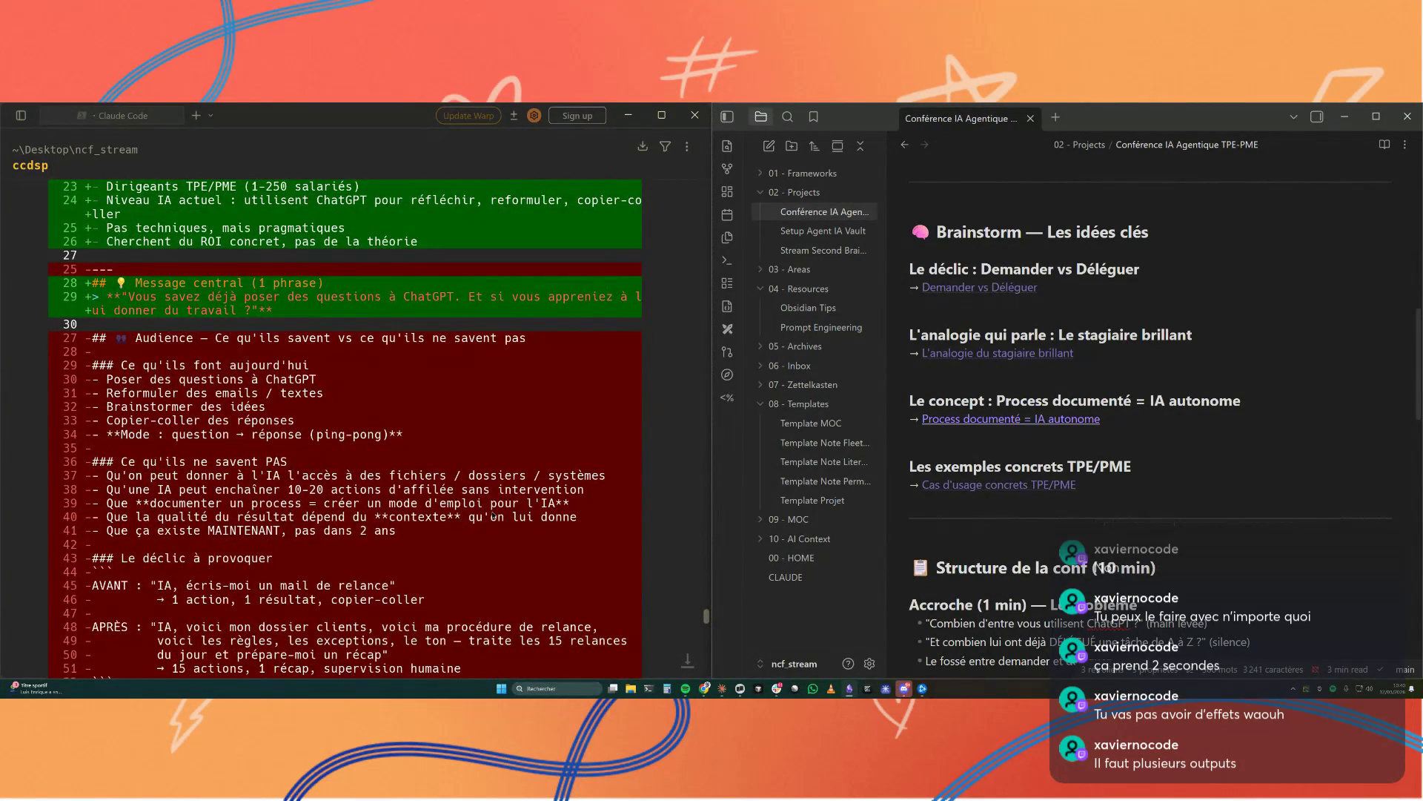
scroll(493, 514, down, 5)
scroll(492, 515, down, 5)
scroll(493, 515, down, 5)
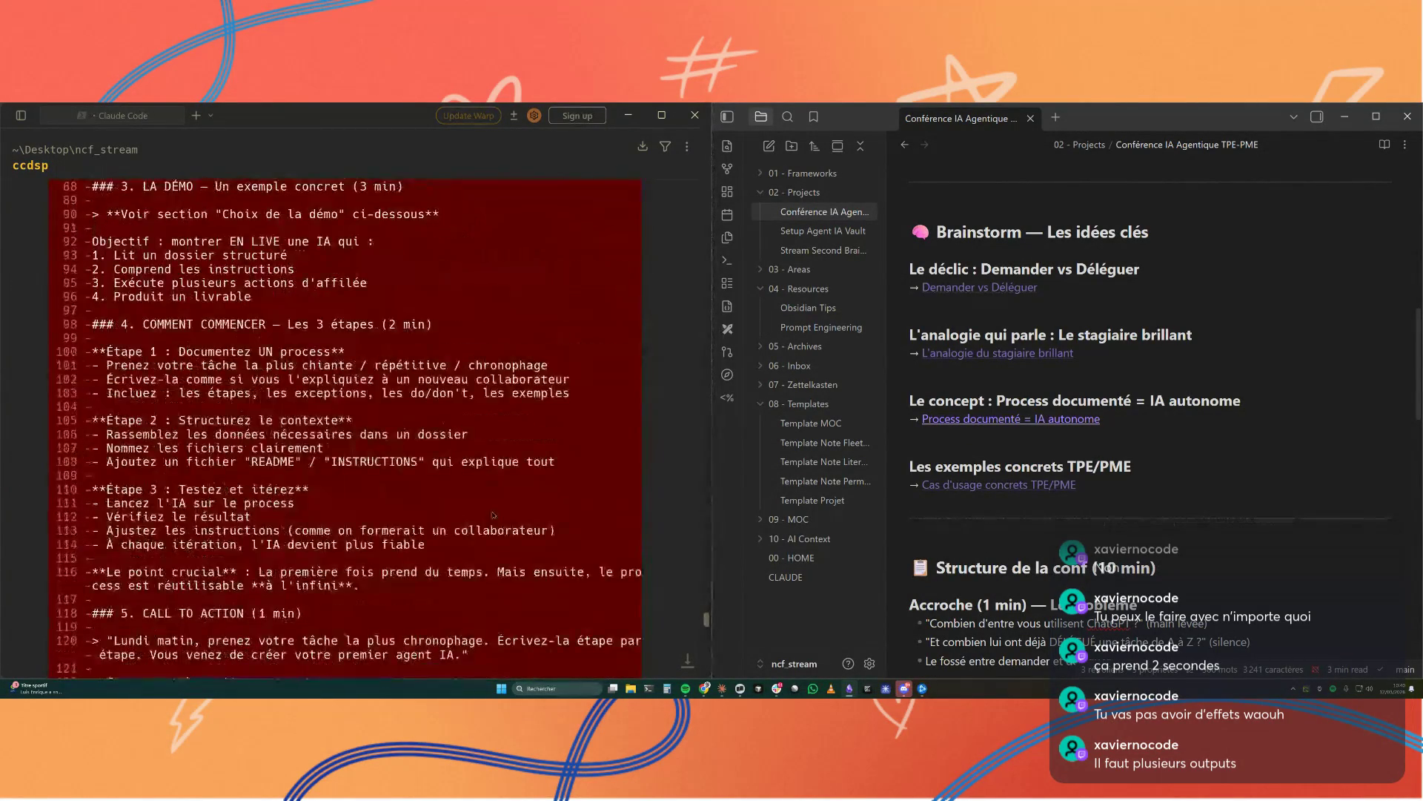
scroll(493, 515, down, 5)
scroll(493, 514, down, 5)
scroll(493, 514, down, 5)
scroll(492, 515, down, 5)
scroll(492, 514, down, 5)
scroll(493, 513, down, 5)
scroll(493, 514, down, 5)
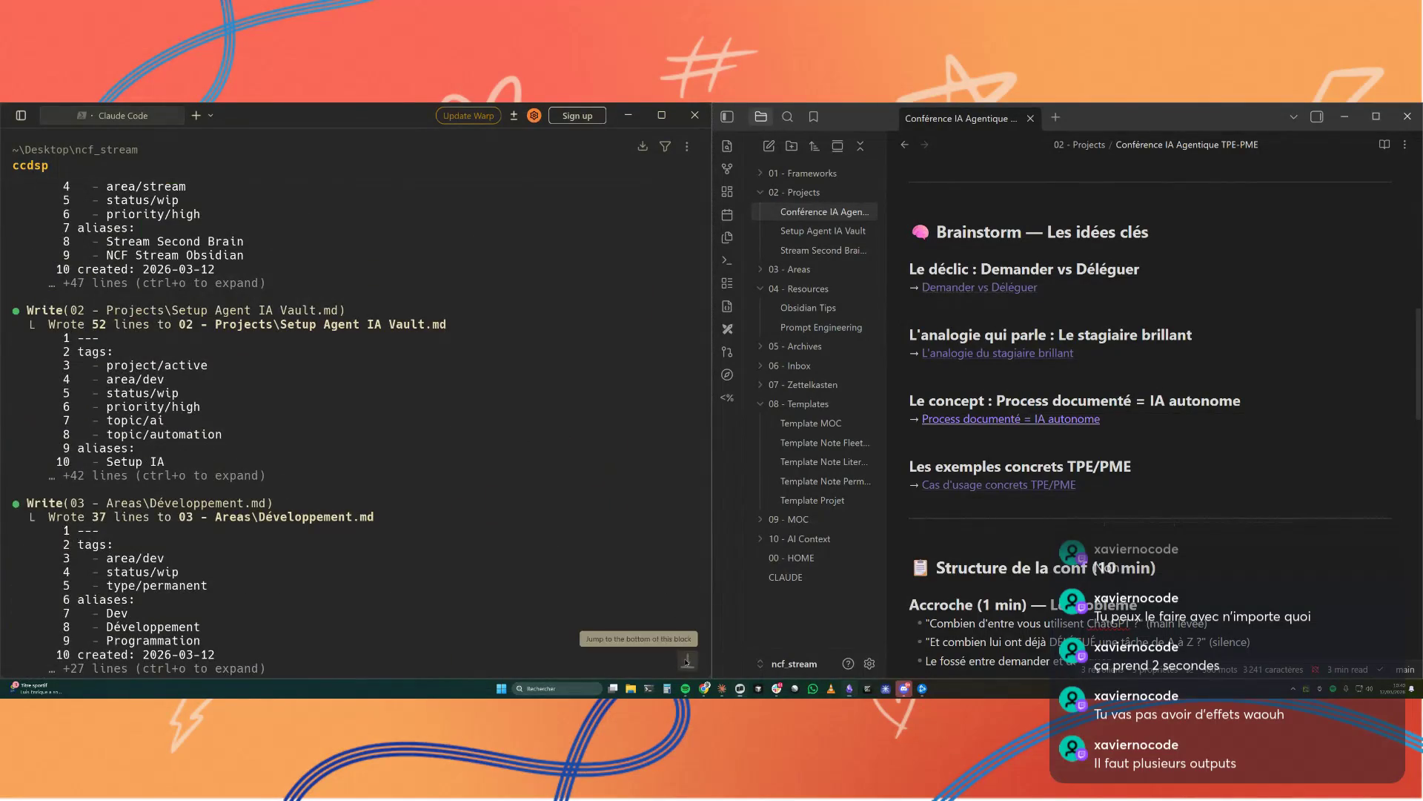
scroll(355, 497, up, 3)
scroll(353, 497, down, 2)
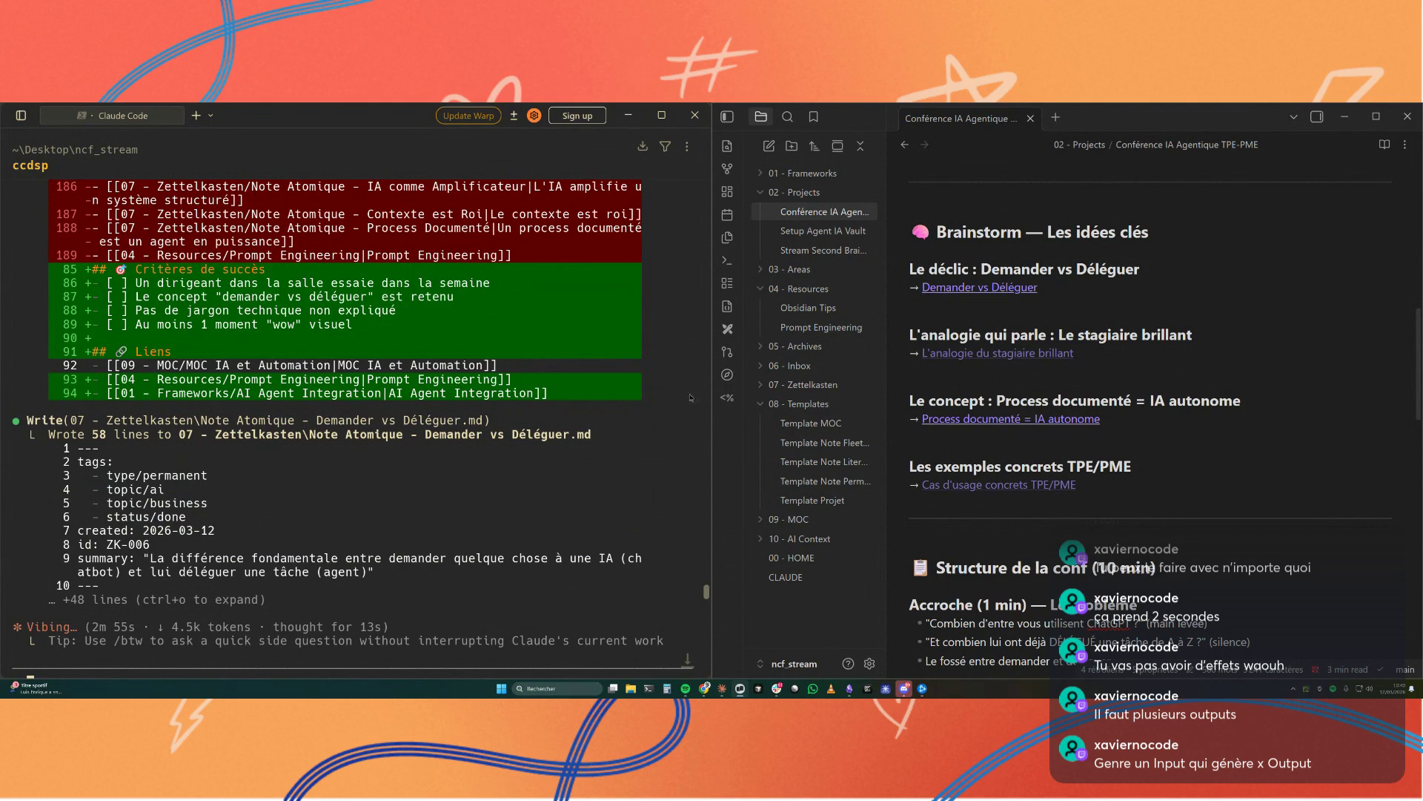
scroll(950, 519, up, 3)
scroll(950, 520, up, 3)
scroll(951, 519, up, 2)
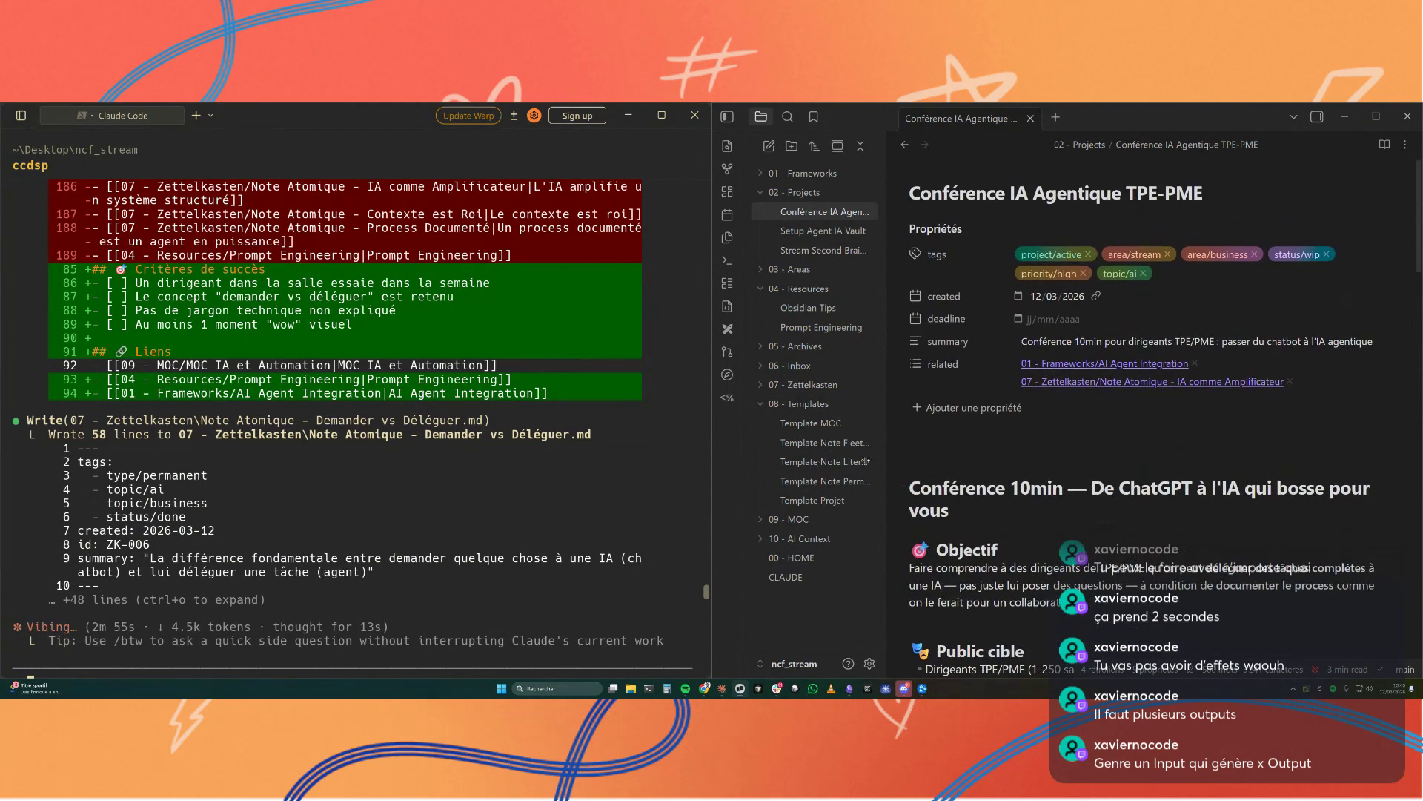
Step: Read the Analogie du Stagiaire note, return to the conference note, then show the vault graph
click(760, 388)
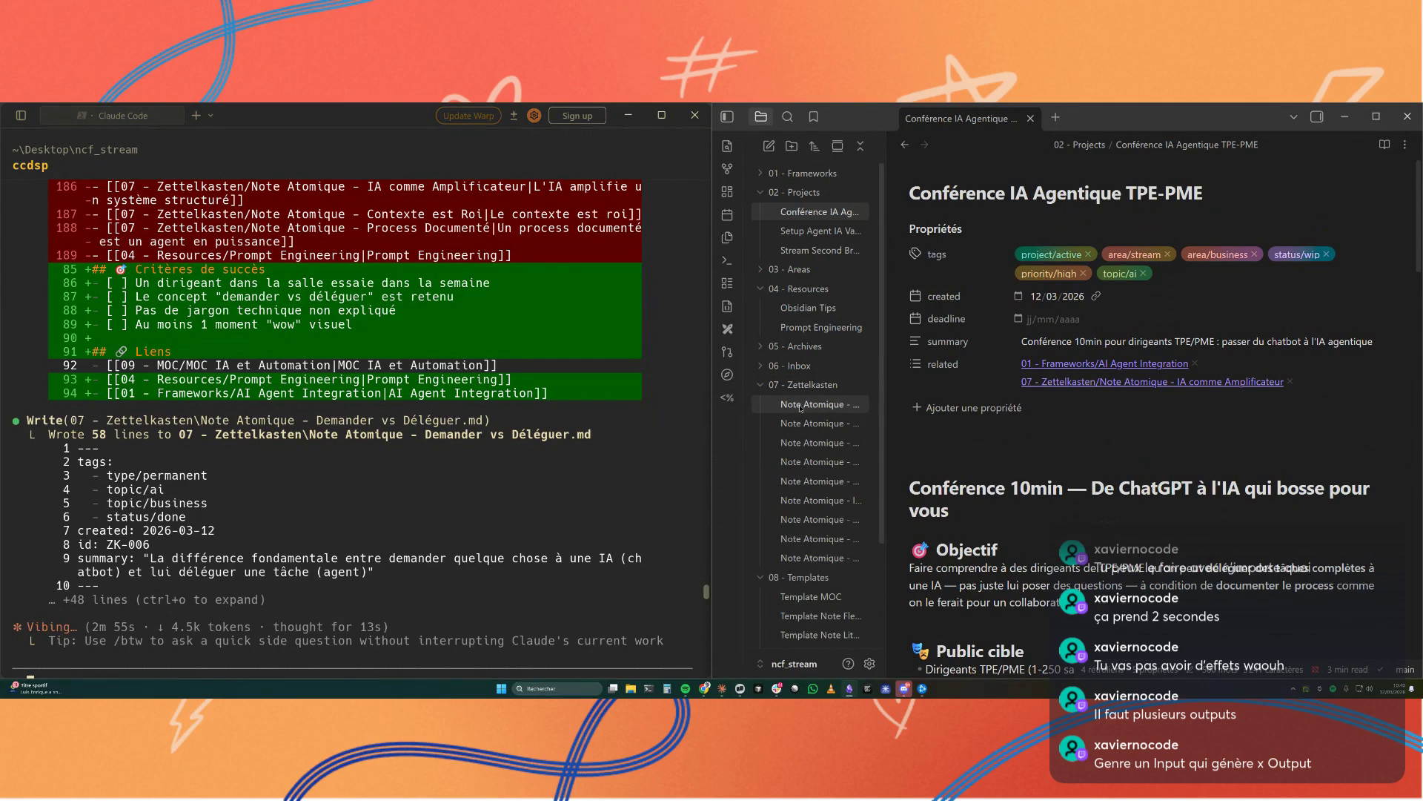
click(803, 405)
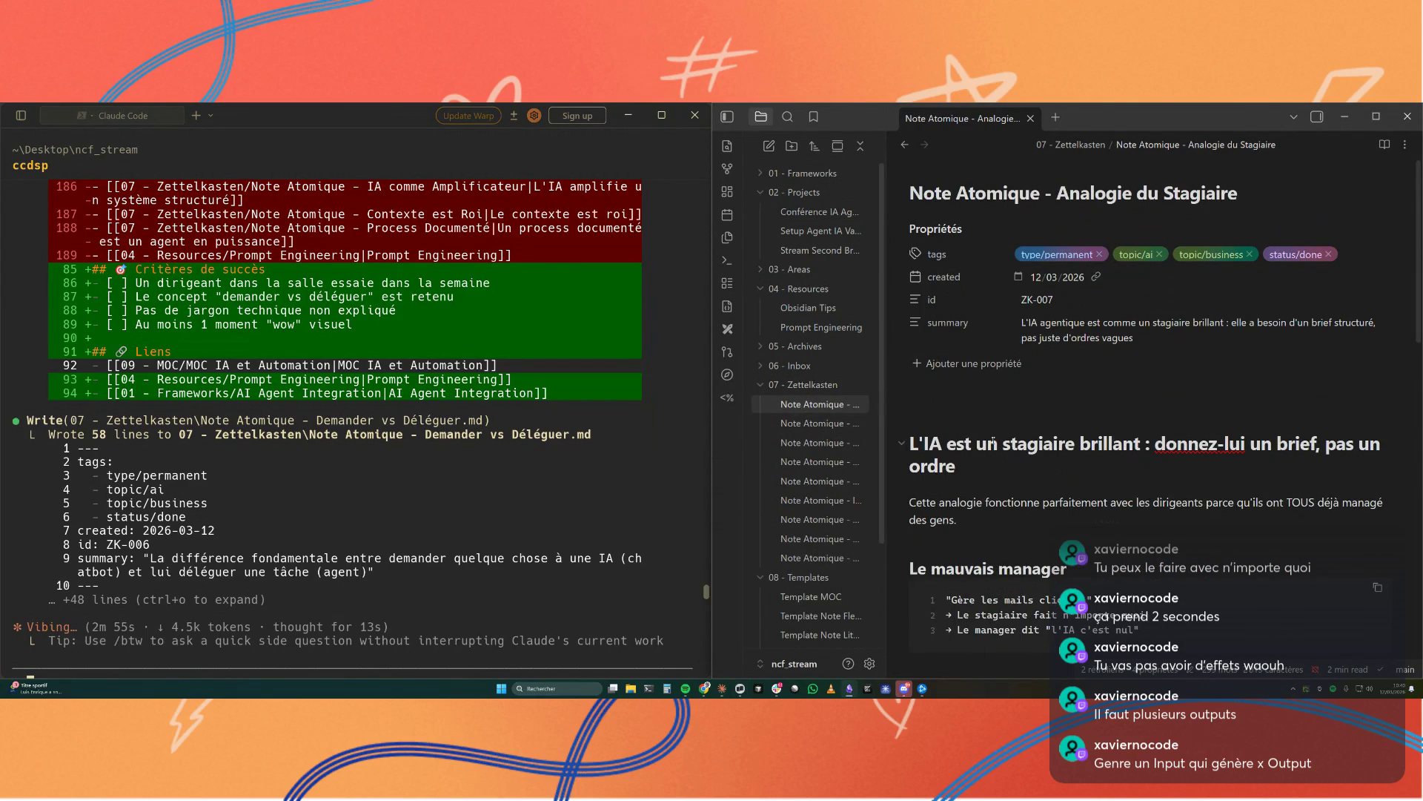
scroll(1007, 432, down, 2)
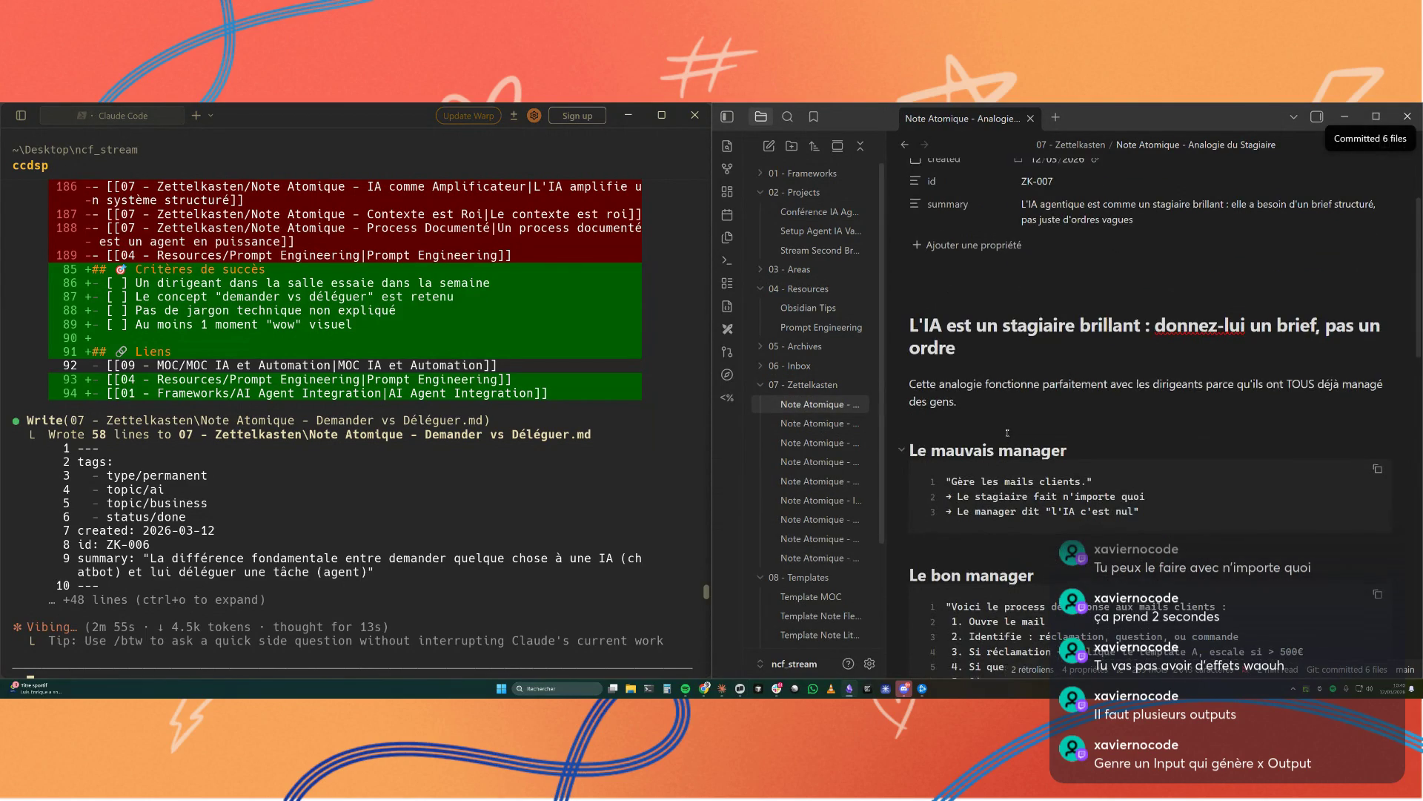
scroll(1007, 433, up, 2)
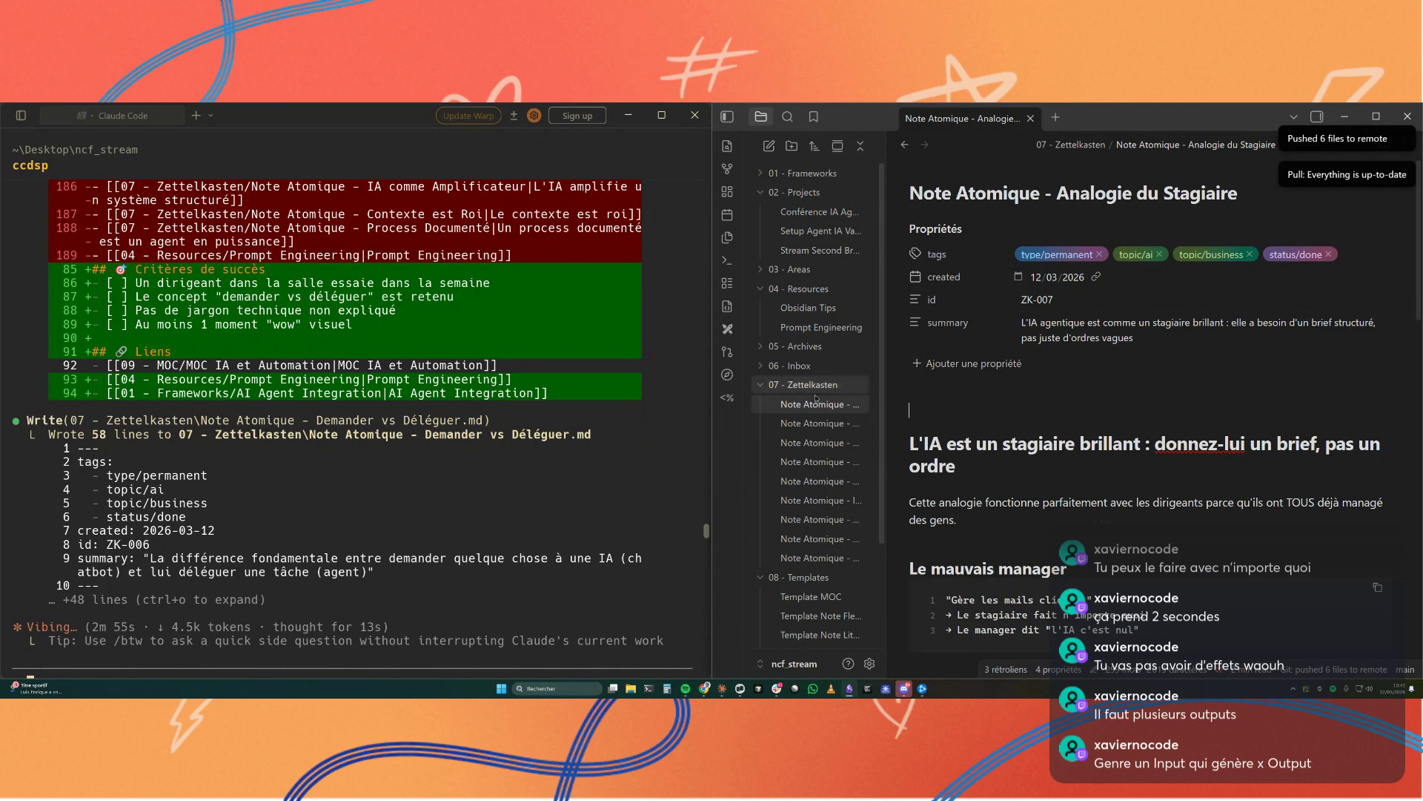
click(817, 212)
scroll(962, 434, down, 5)
scroll(963, 435, down, 5)
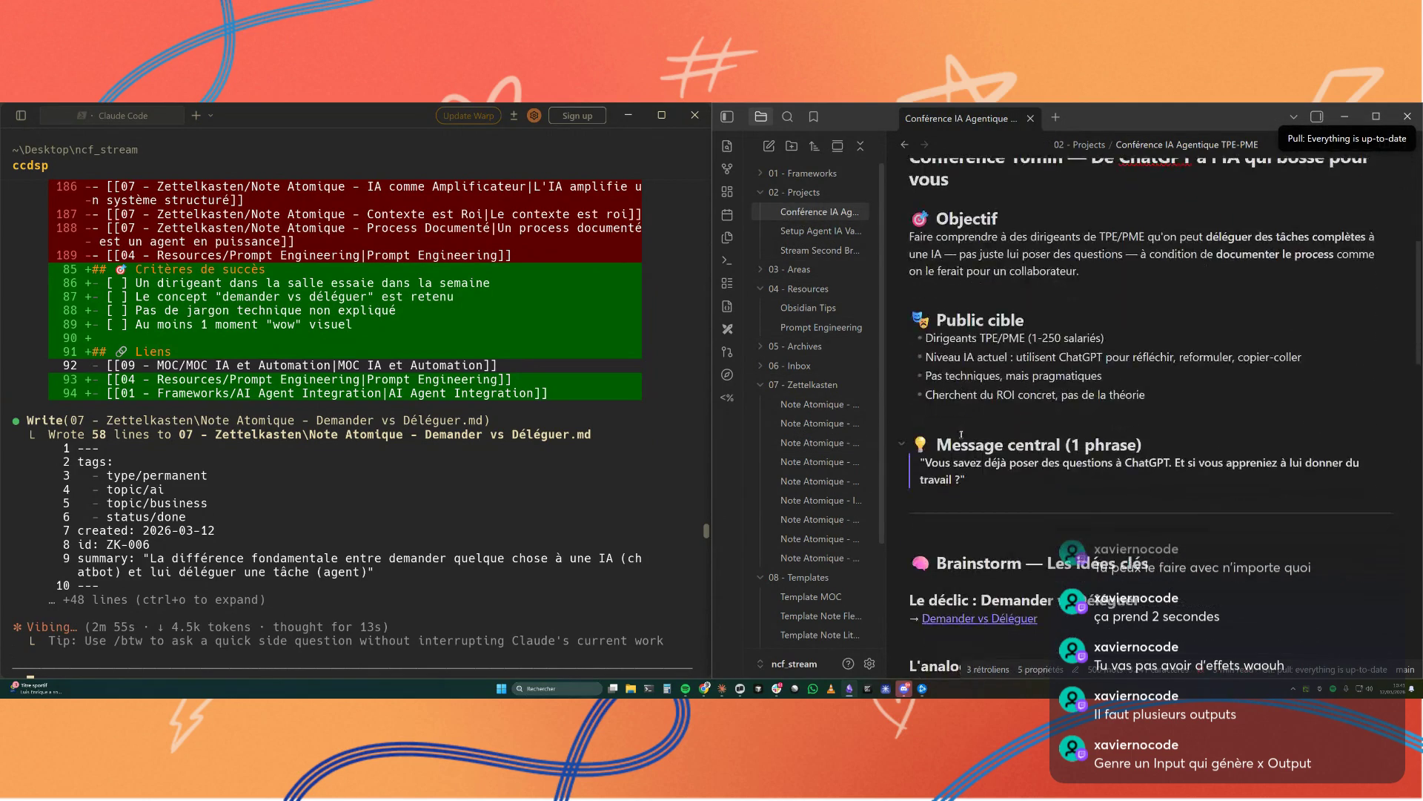
scroll(962, 435, down, 3)
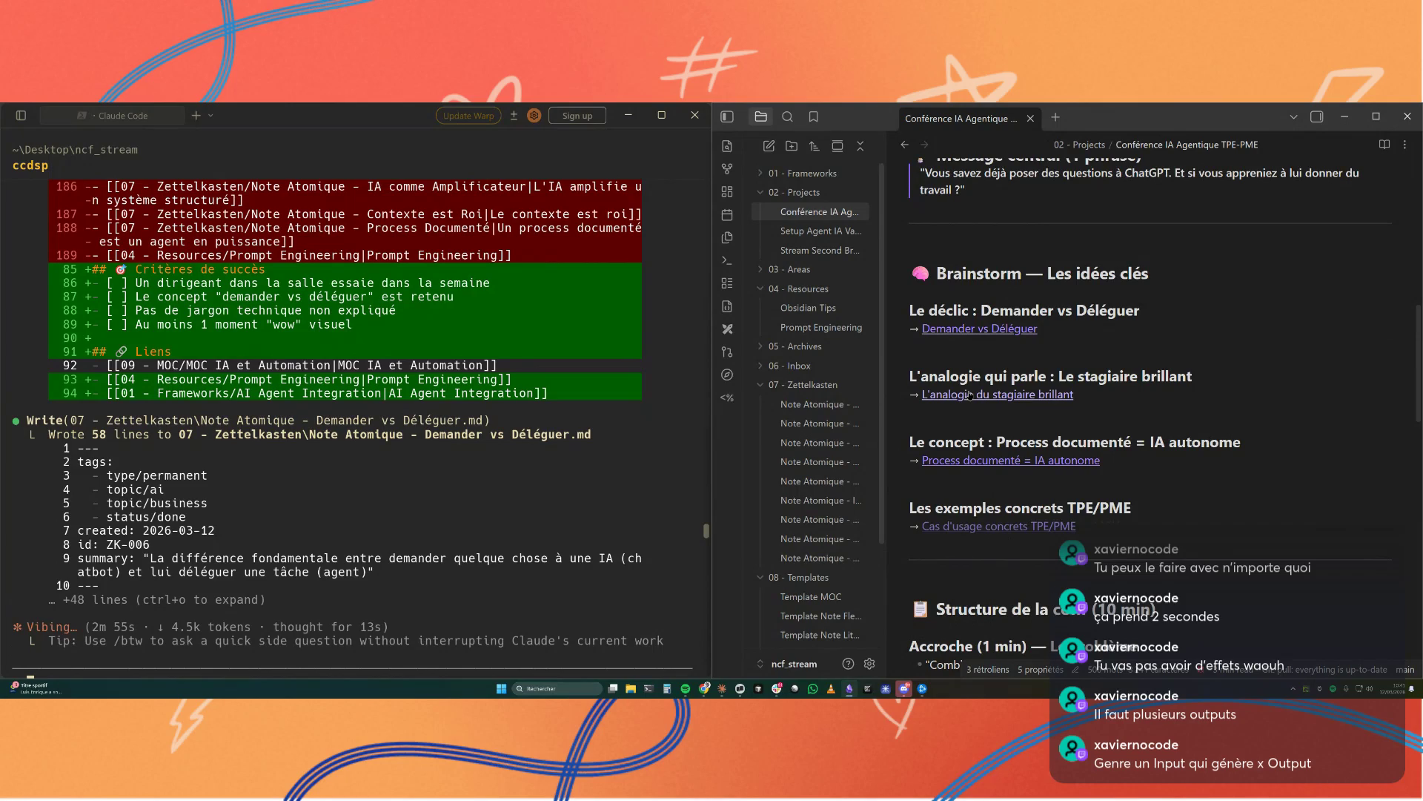
click(727, 168)
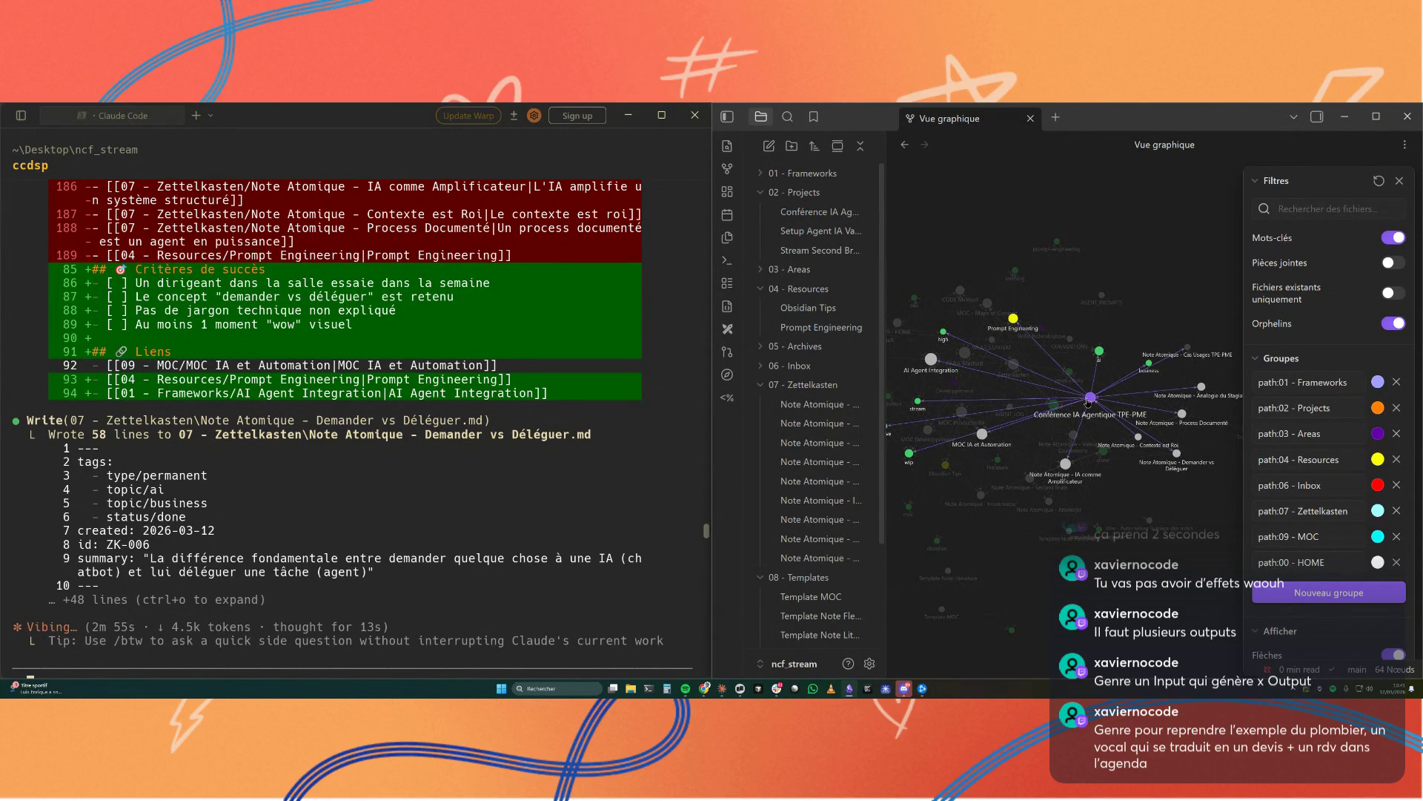
Step: In a new tab, review the Analogie du Stagiaire note, then open Note Atomique - Atomicité
click(1056, 117)
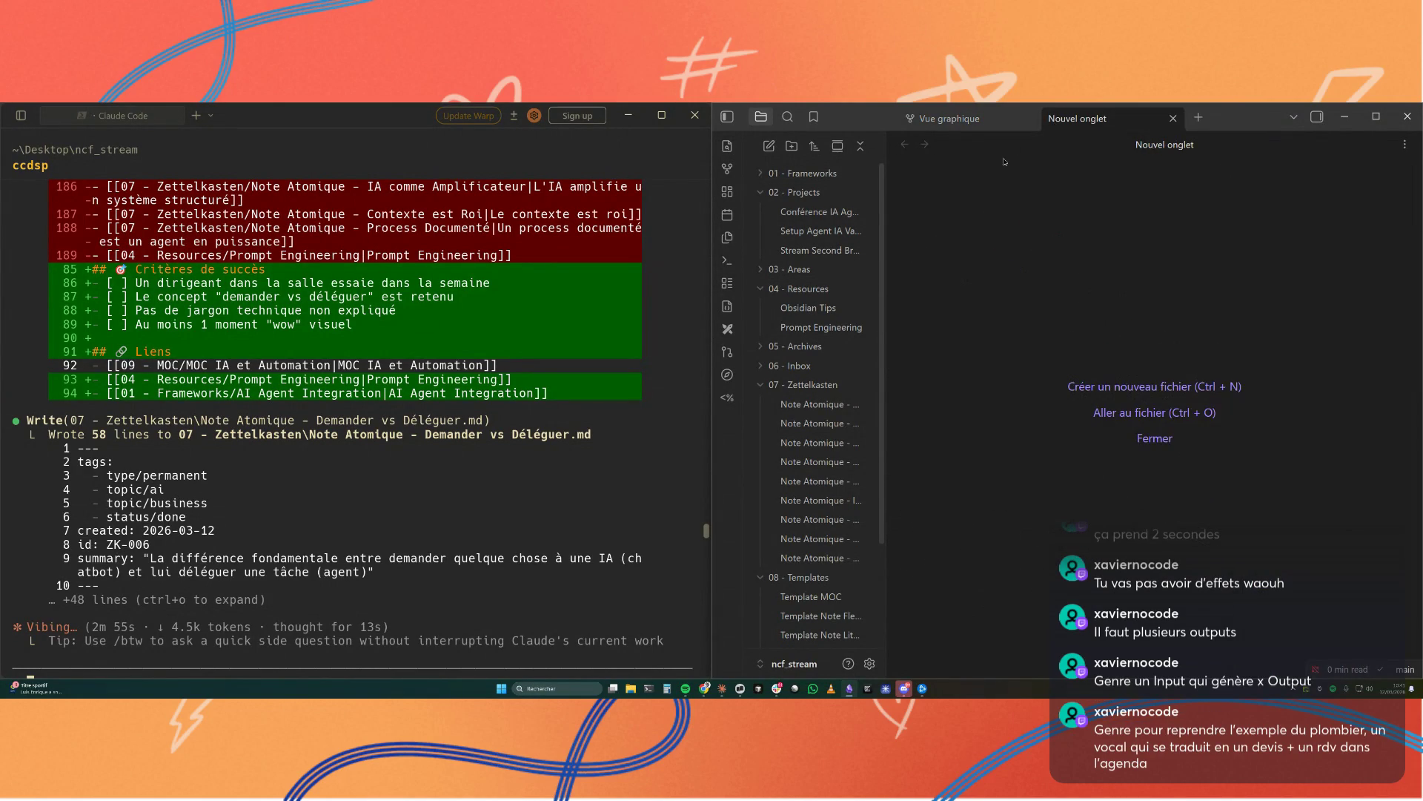
click(821, 404)
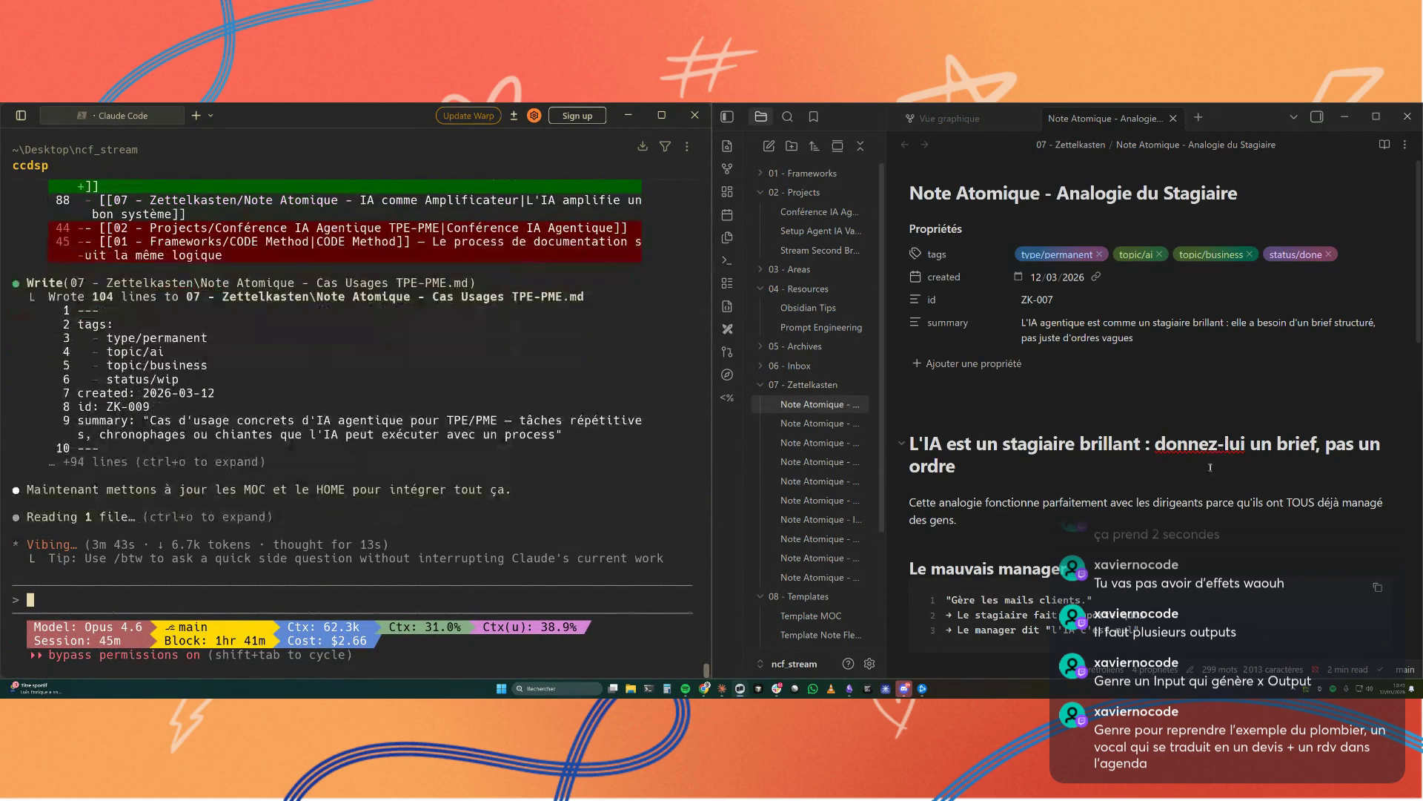
scroll(1210, 469, down, 2)
scroll(1211, 471, down, 3)
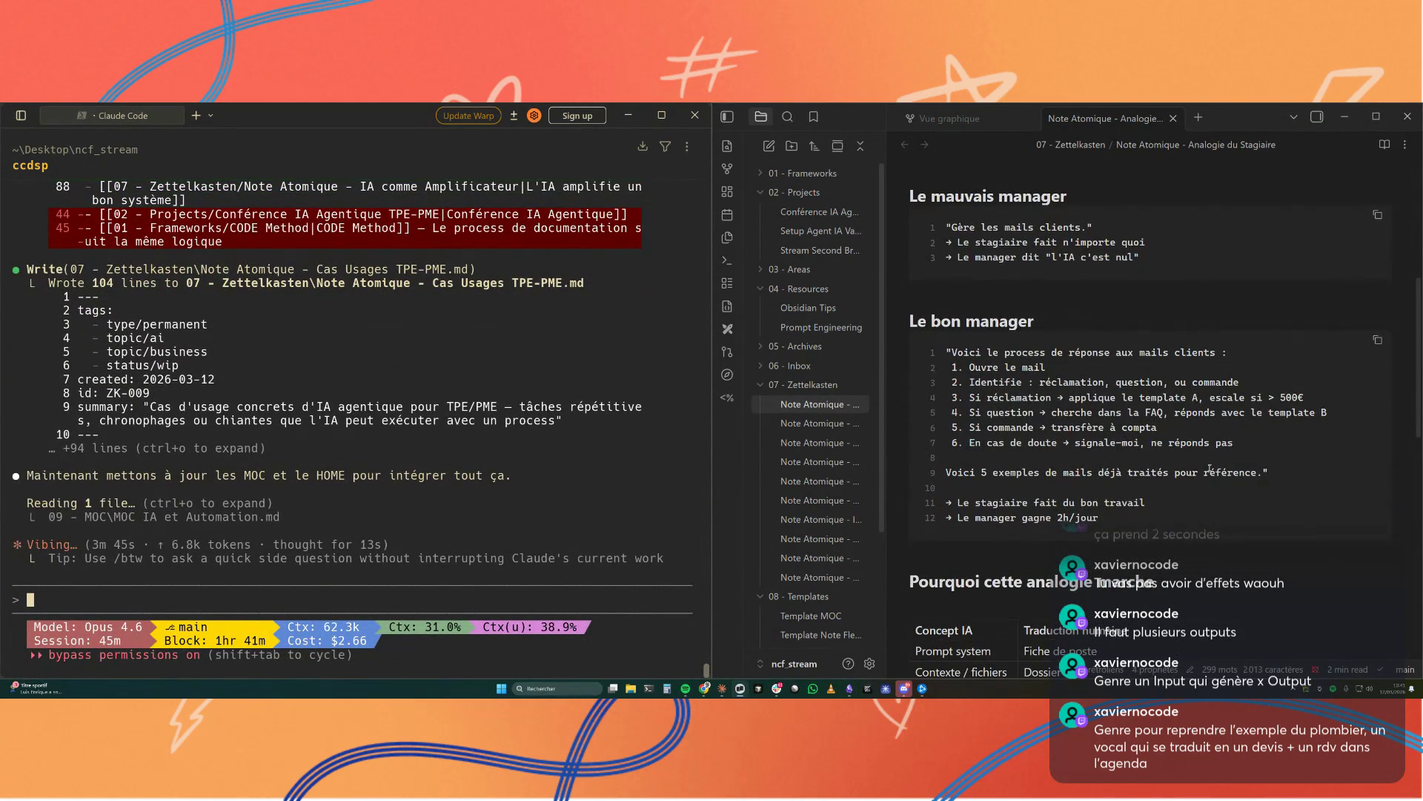
scroll(1210, 469, down, 3)
scroll(1211, 468, down, 1)
scroll(1210, 469, down, 1)
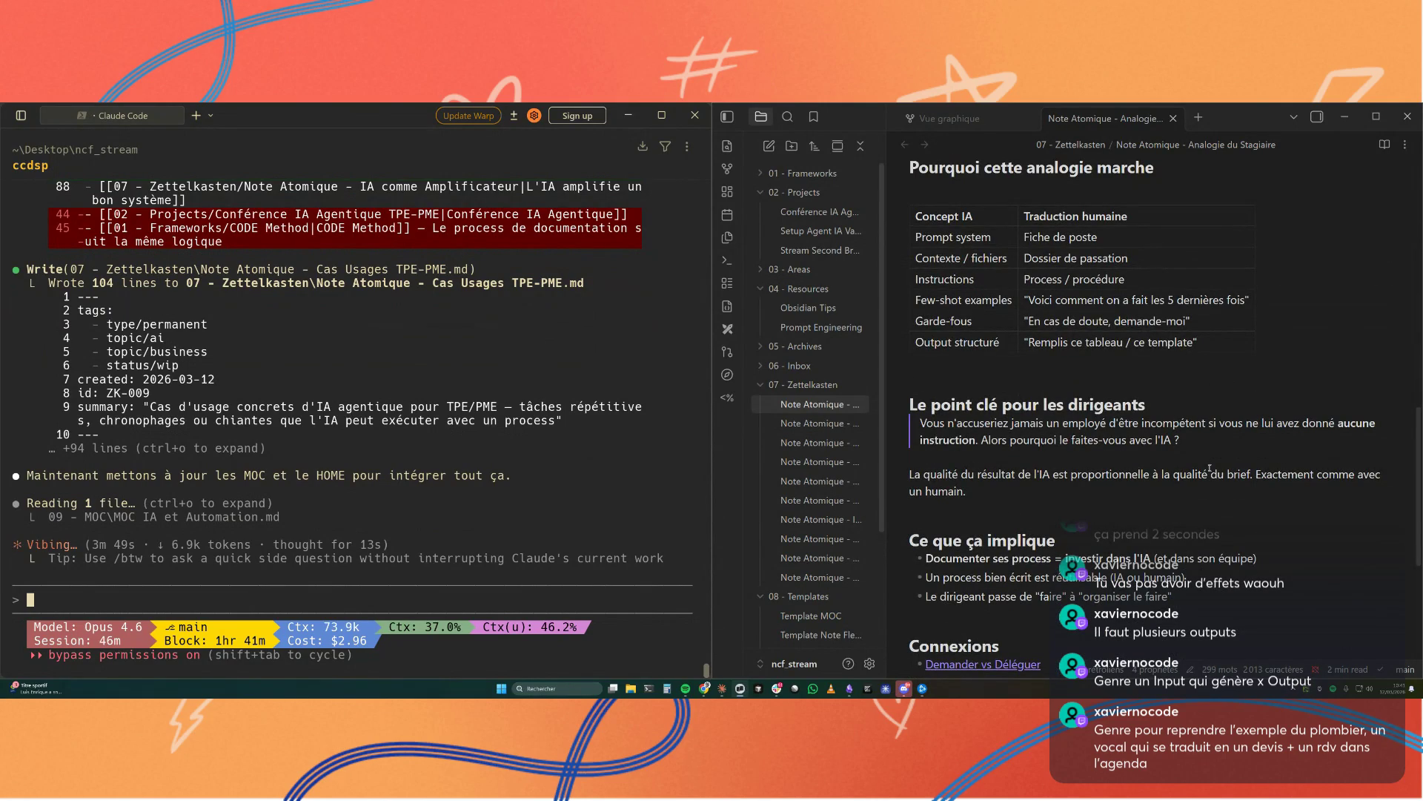
scroll(1210, 469, down, 3)
scroll(1210, 468, down, 2)
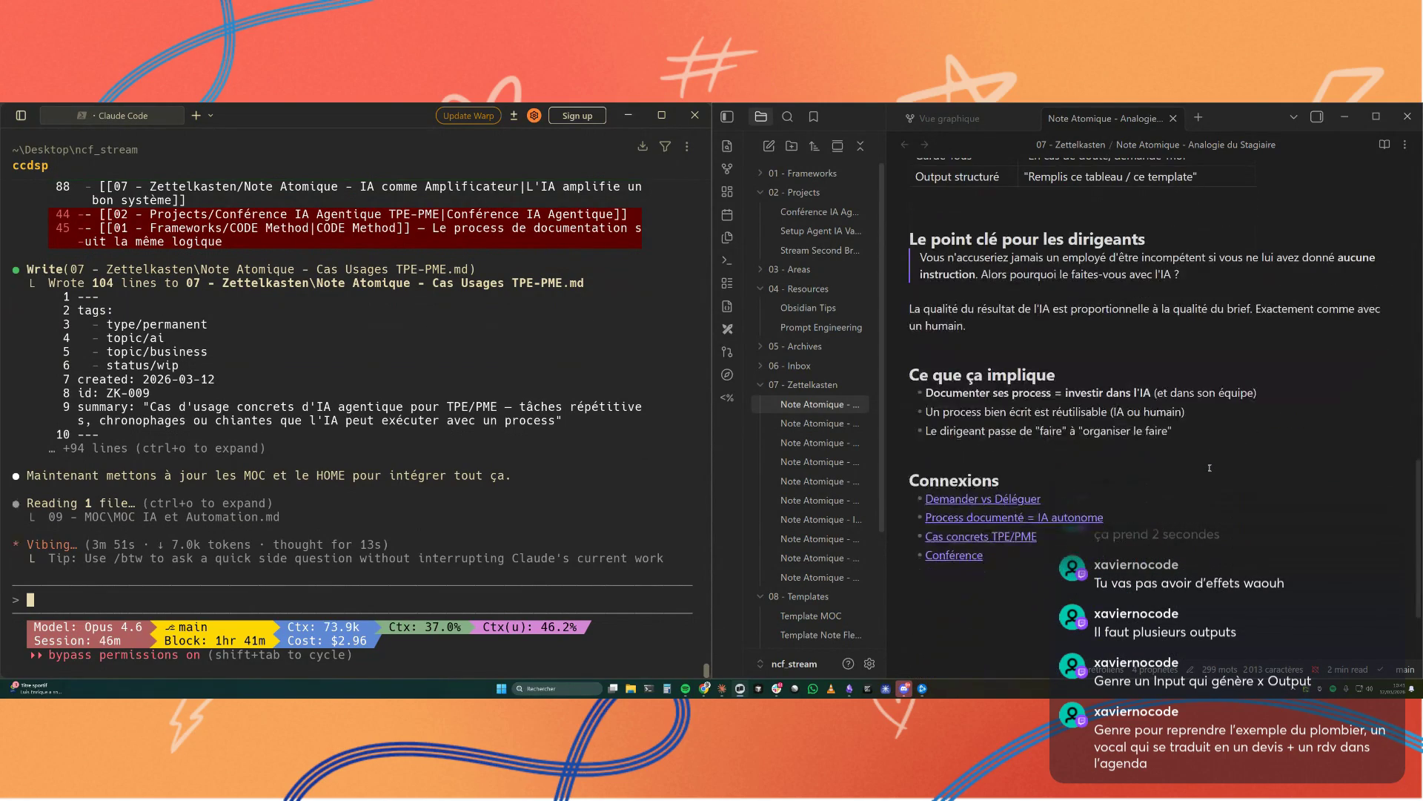
click(821, 424)
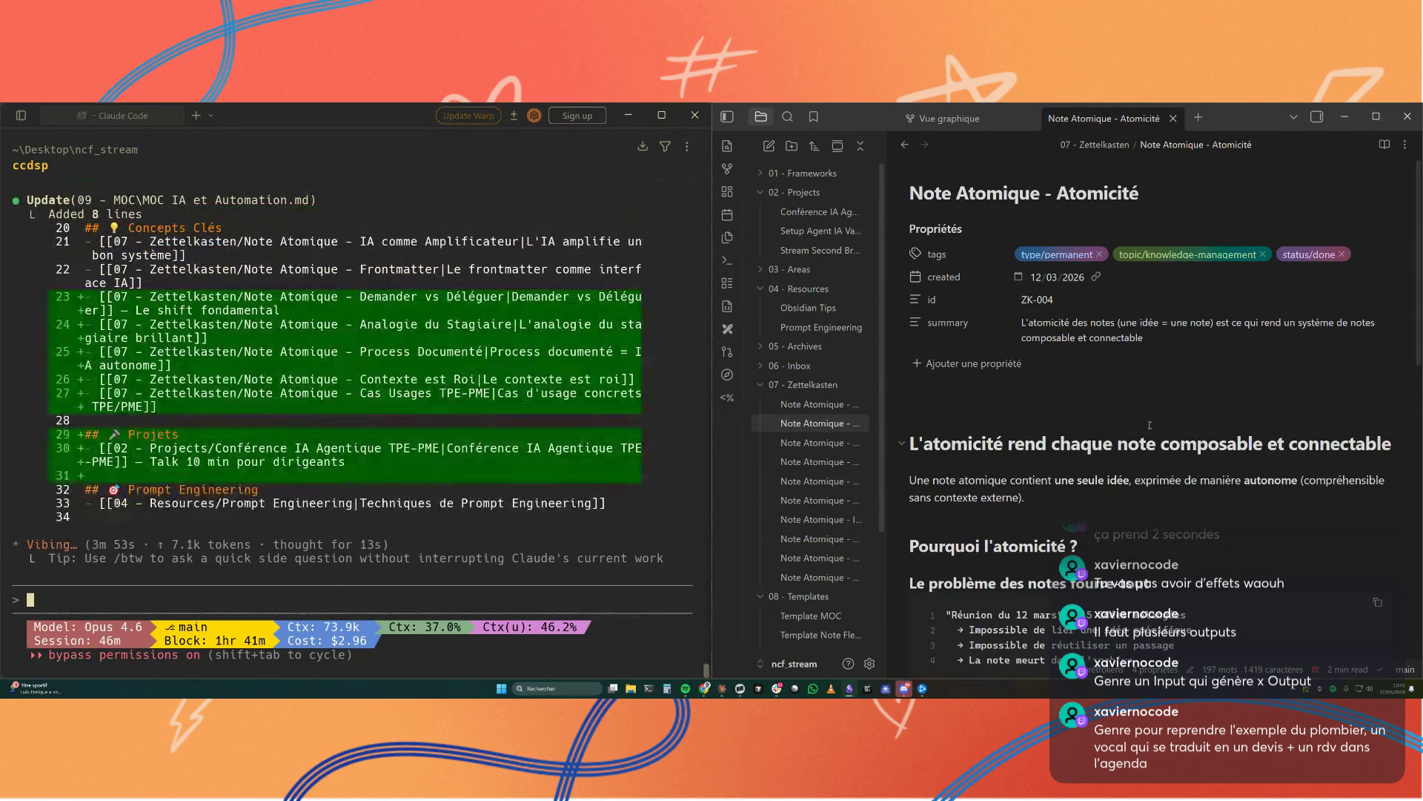
Step: Read Cas Usages TPE-PME, then open Contexte est Roi and Demander vs Déléguer
click(821, 443)
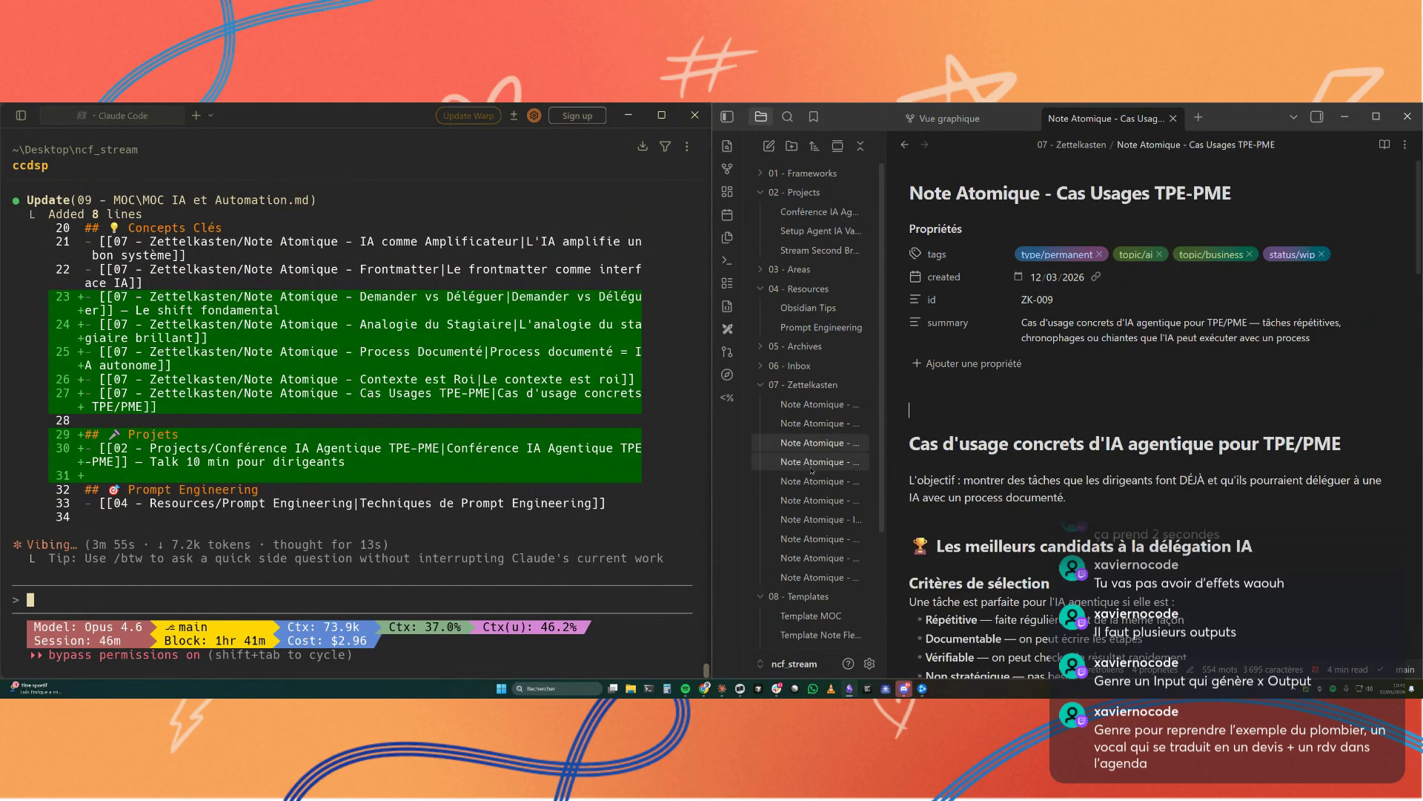
scroll(1125, 419, down, 2)
scroll(1124, 422, down, 2)
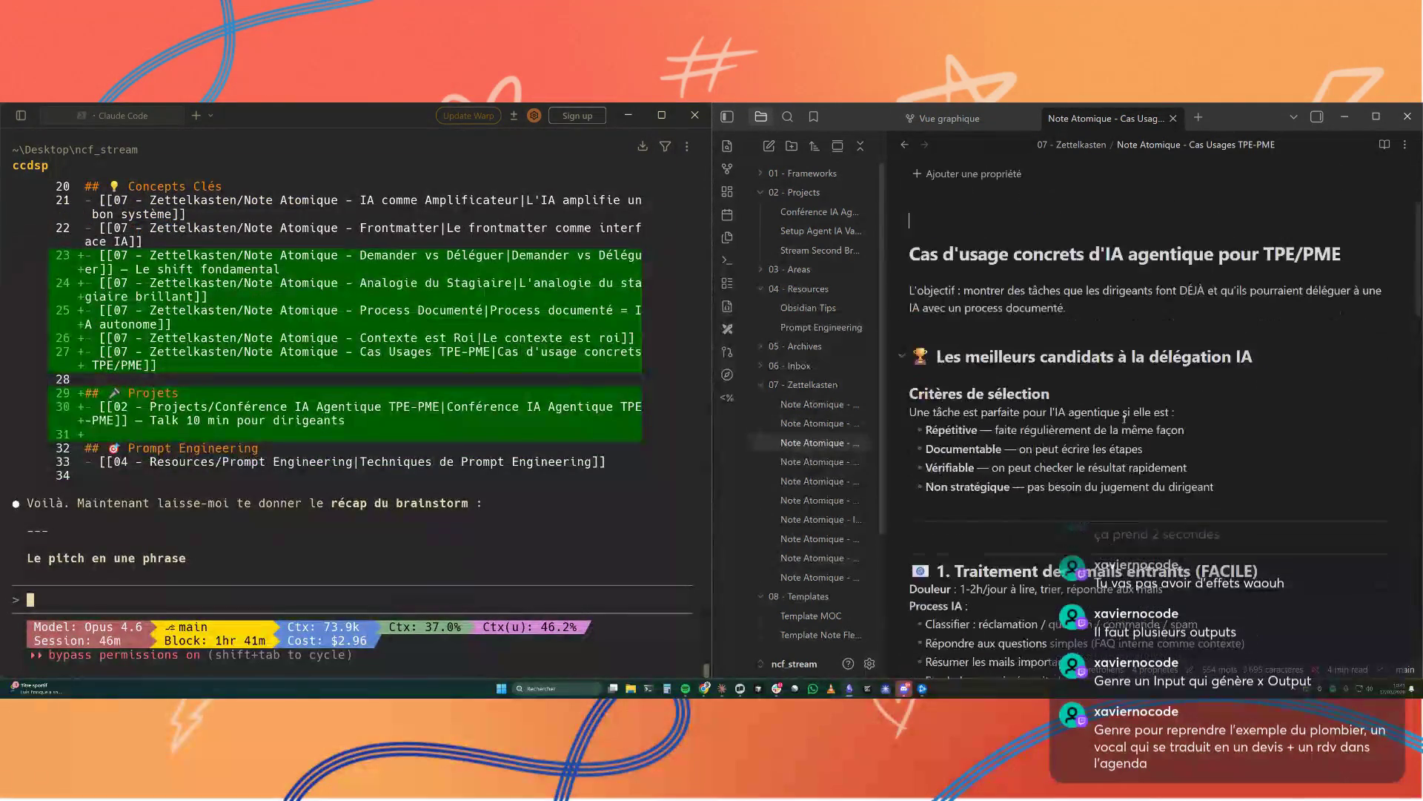
scroll(1124, 422, down, 1)
scroll(1124, 421, down, 2)
scroll(1123, 421, down, 1)
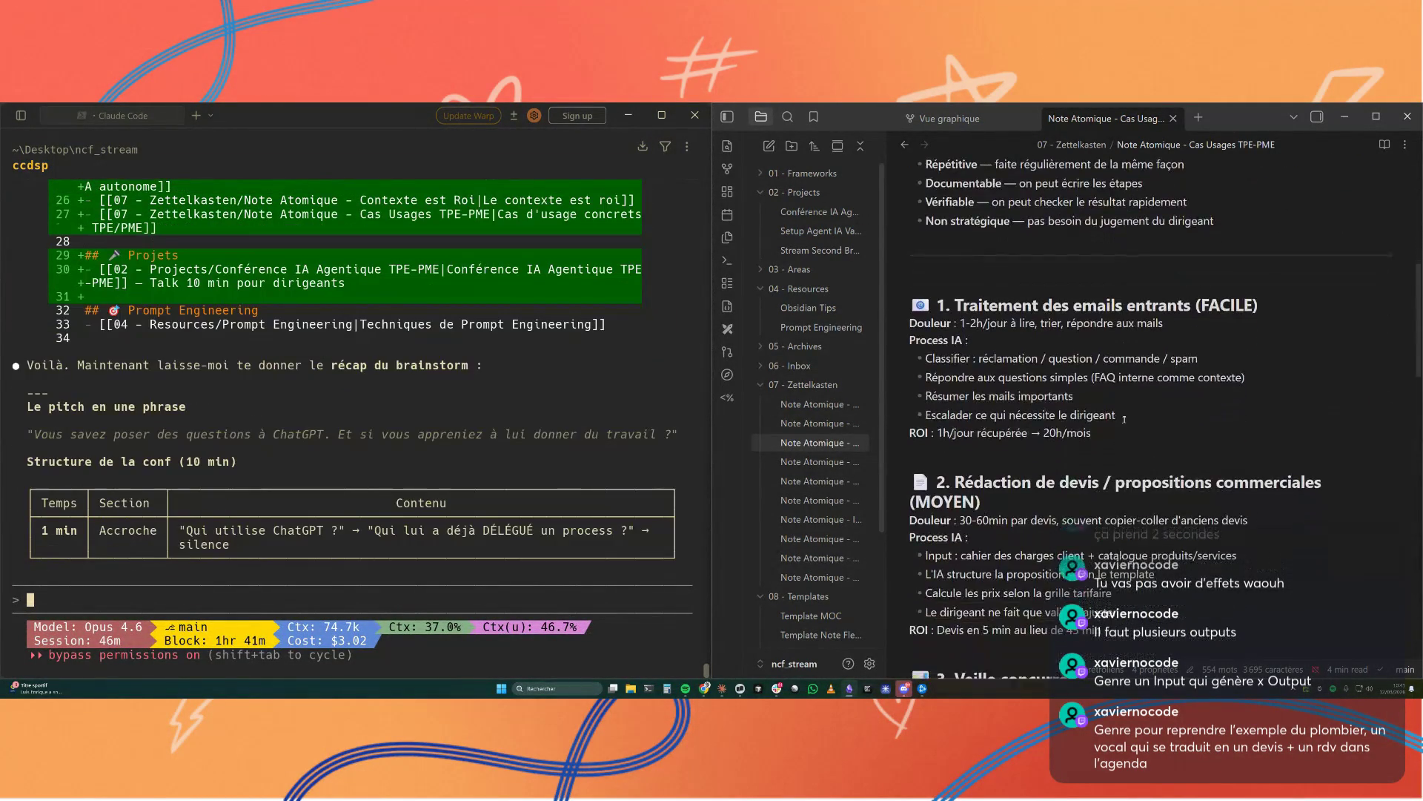
scroll(1125, 420, down, 1)
scroll(1125, 420, down, 1)
scroll(1125, 421, down, 2)
scroll(1124, 421, down, 1)
scroll(1125, 420, down, 1)
scroll(1124, 420, down, 1)
scroll(1124, 420, down, 1)
scroll(1124, 421, down, 1)
scroll(1124, 420, down, 1)
scroll(1124, 420, down, 2)
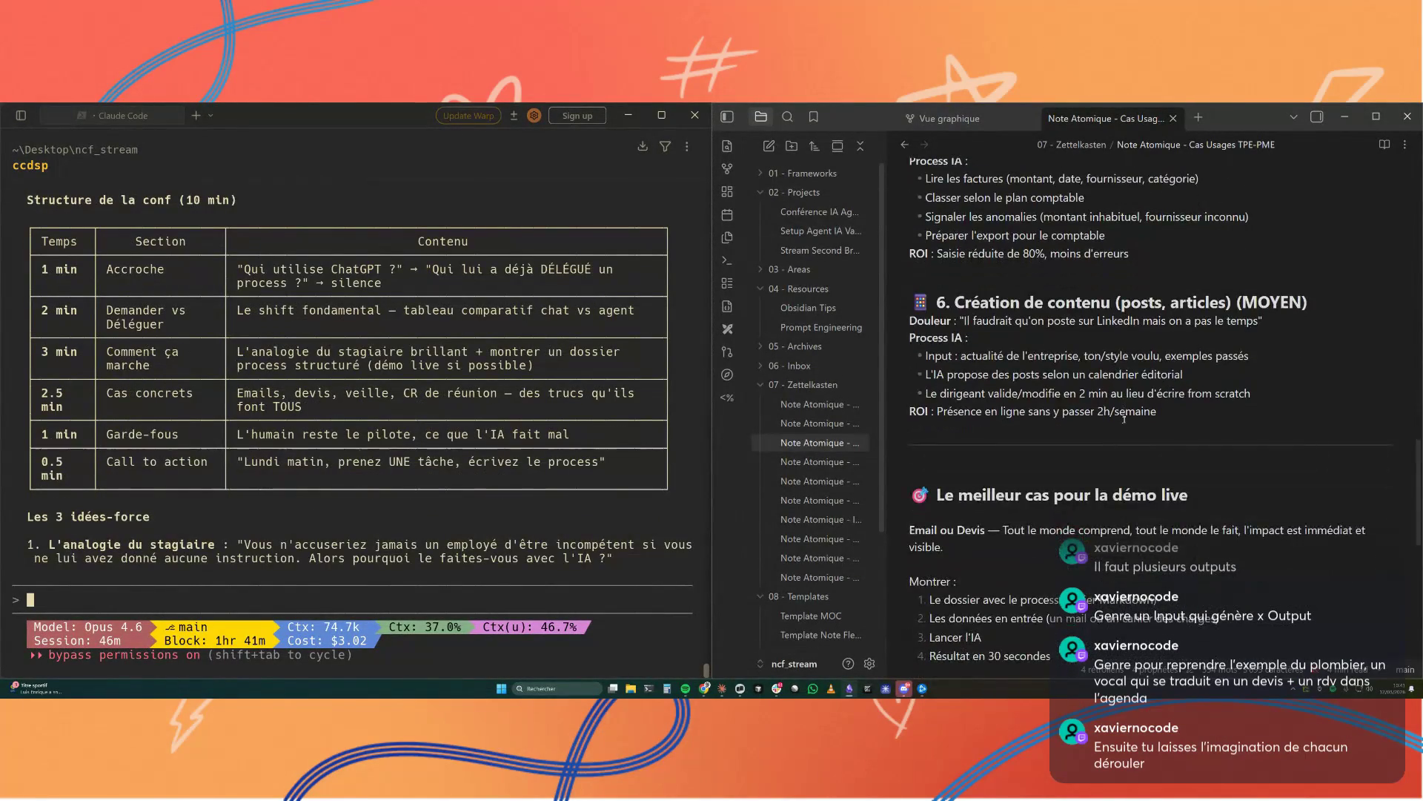
scroll(1124, 419, down, 1)
scroll(1125, 420, down, 1)
scroll(1125, 420, down, 1)
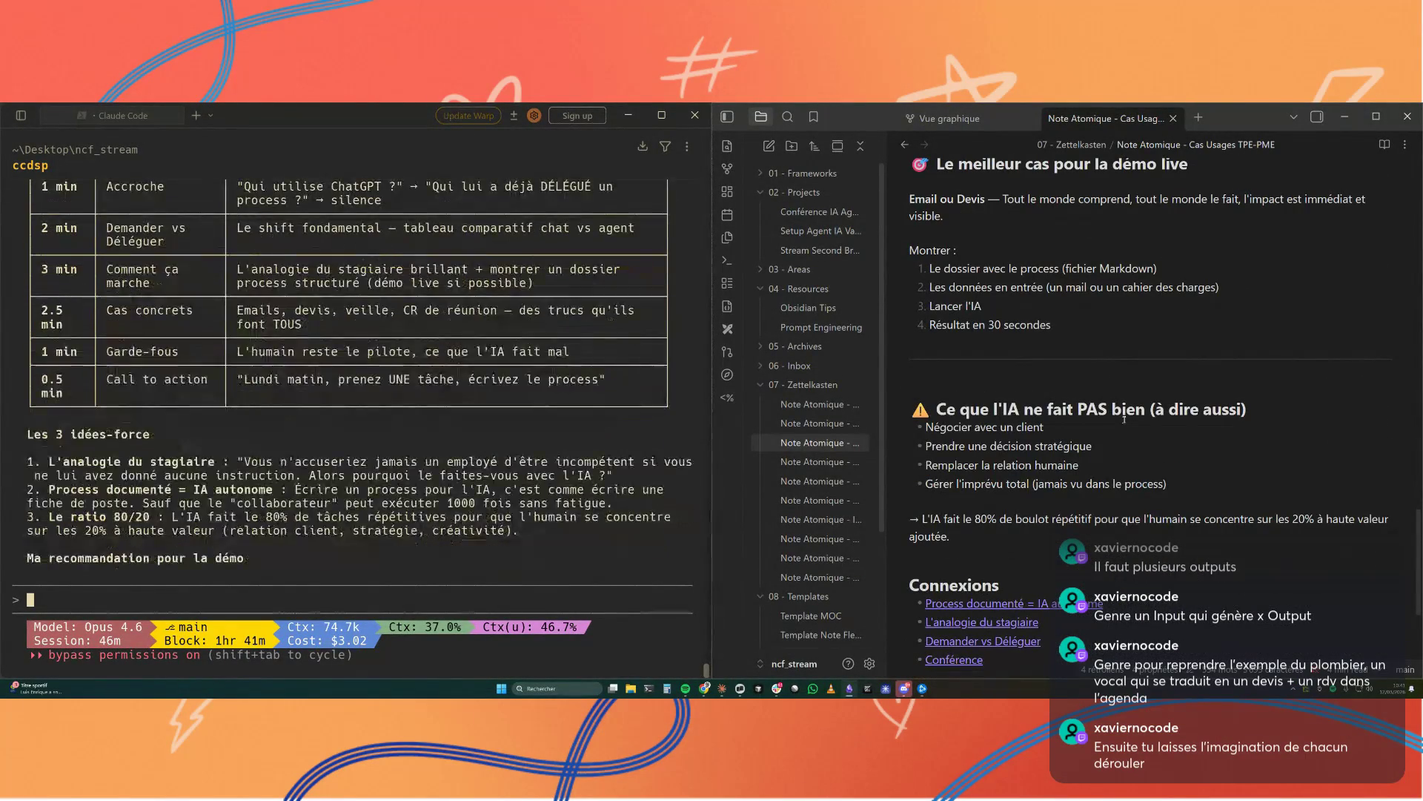
scroll(1125, 419, down, 1)
scroll(1124, 419, down, 1)
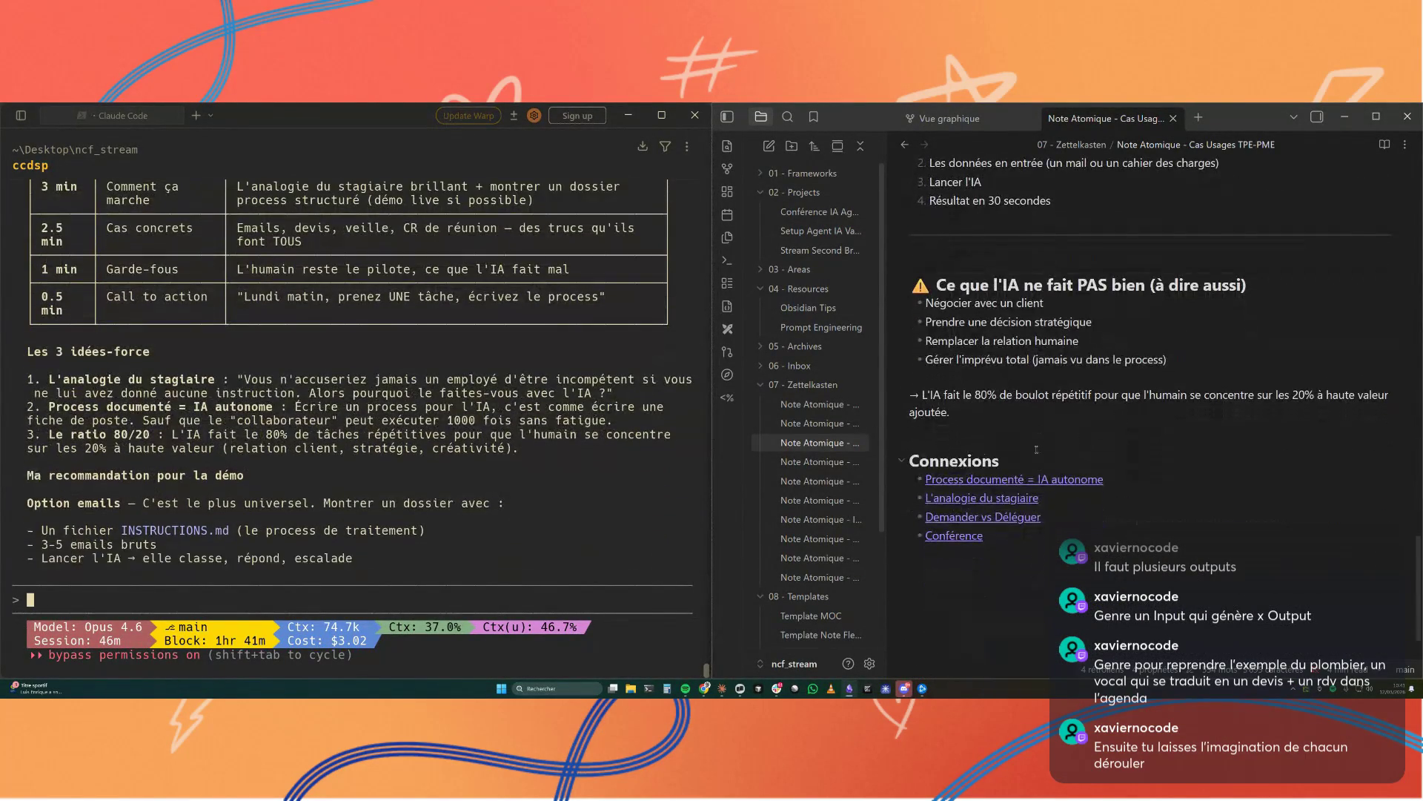
click(822, 463)
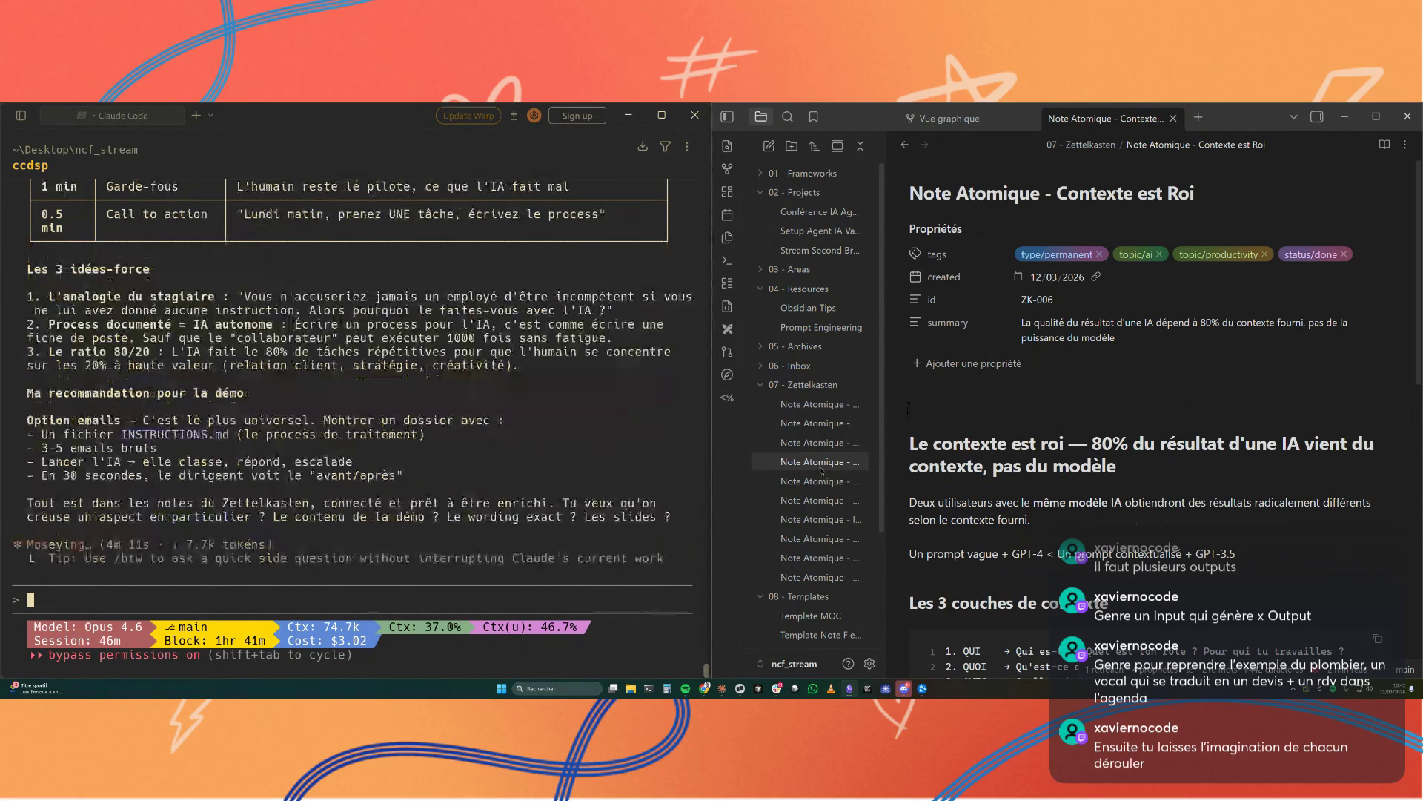
click(823, 481)
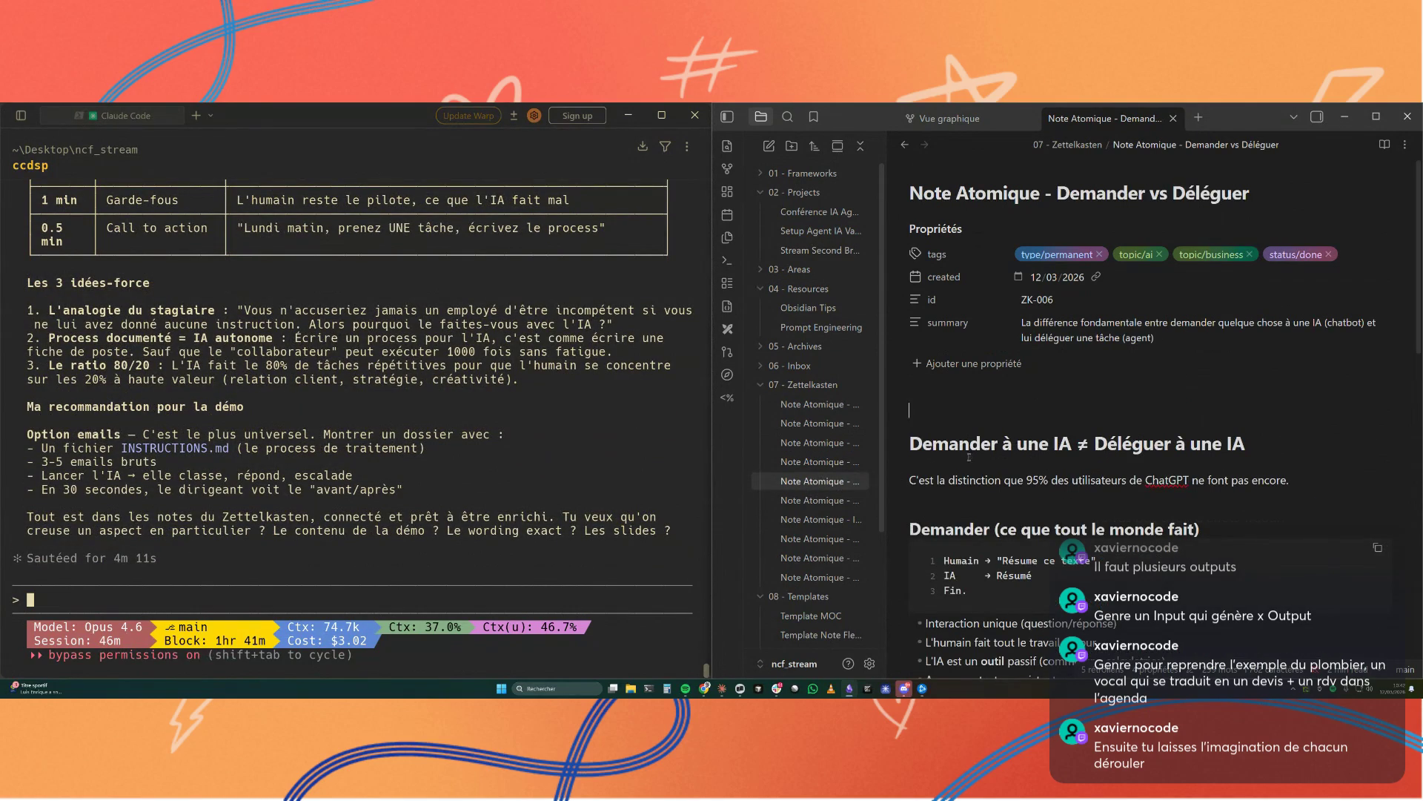
scroll(968, 456, down, 2)
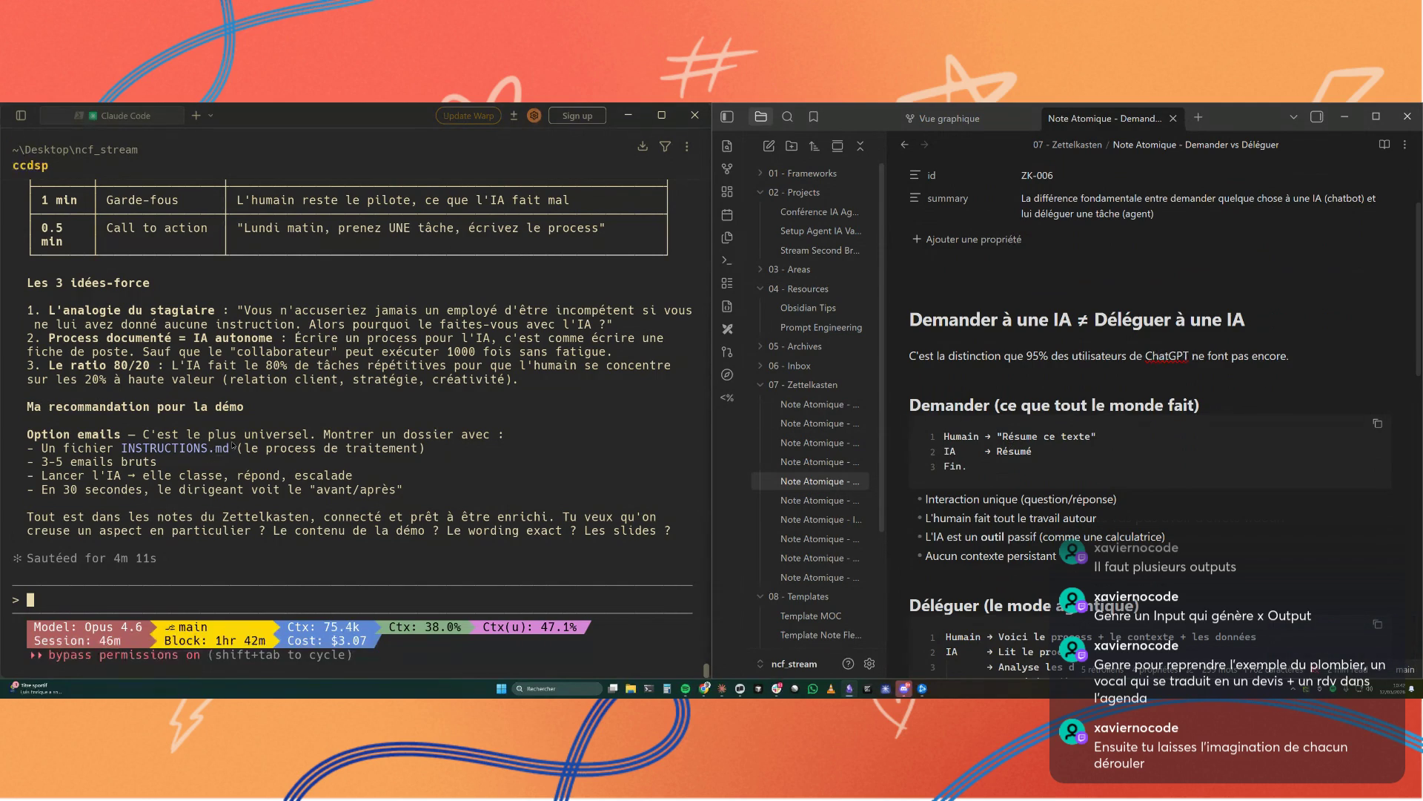
scroll(231, 446, up, 5)
scroll(233, 444, up, 4)
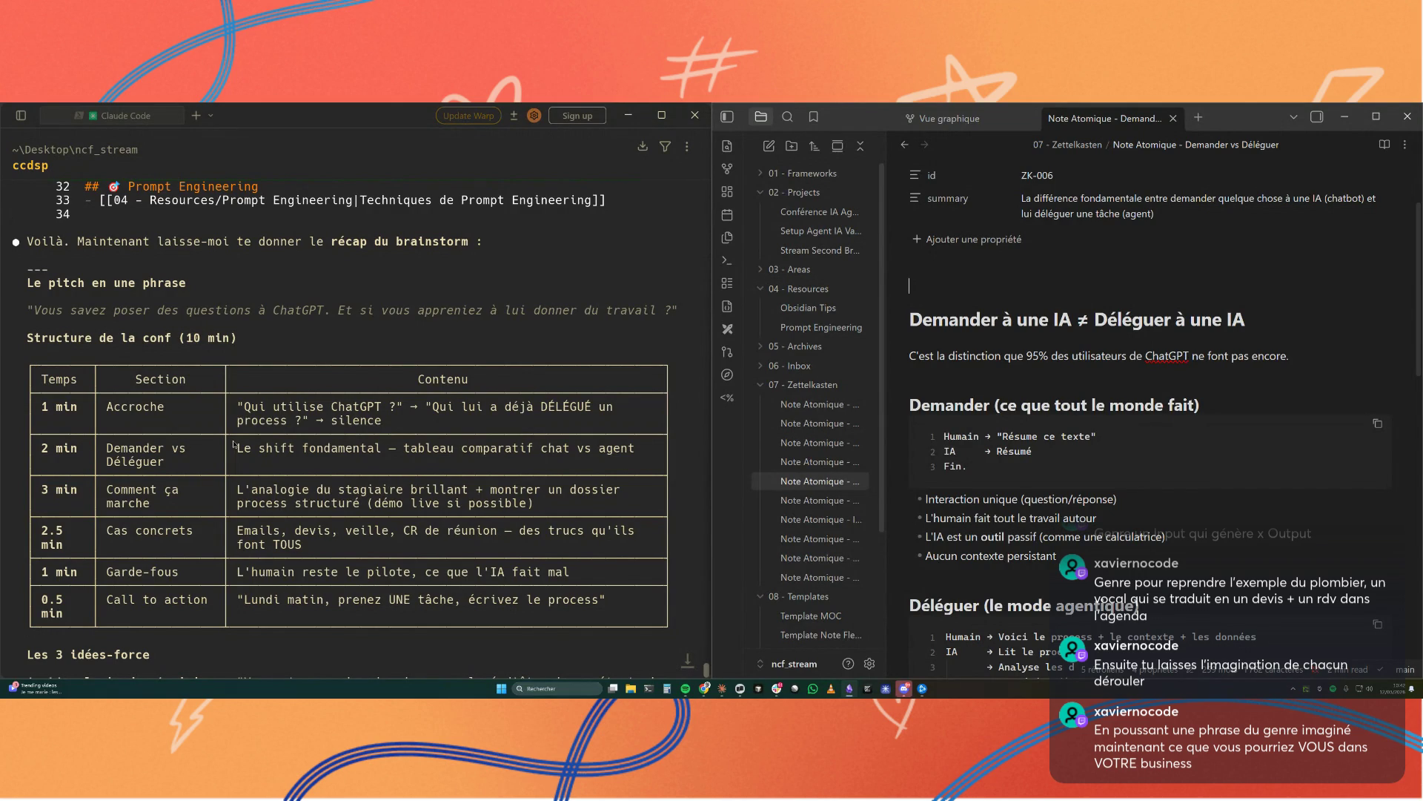
click(233, 446)
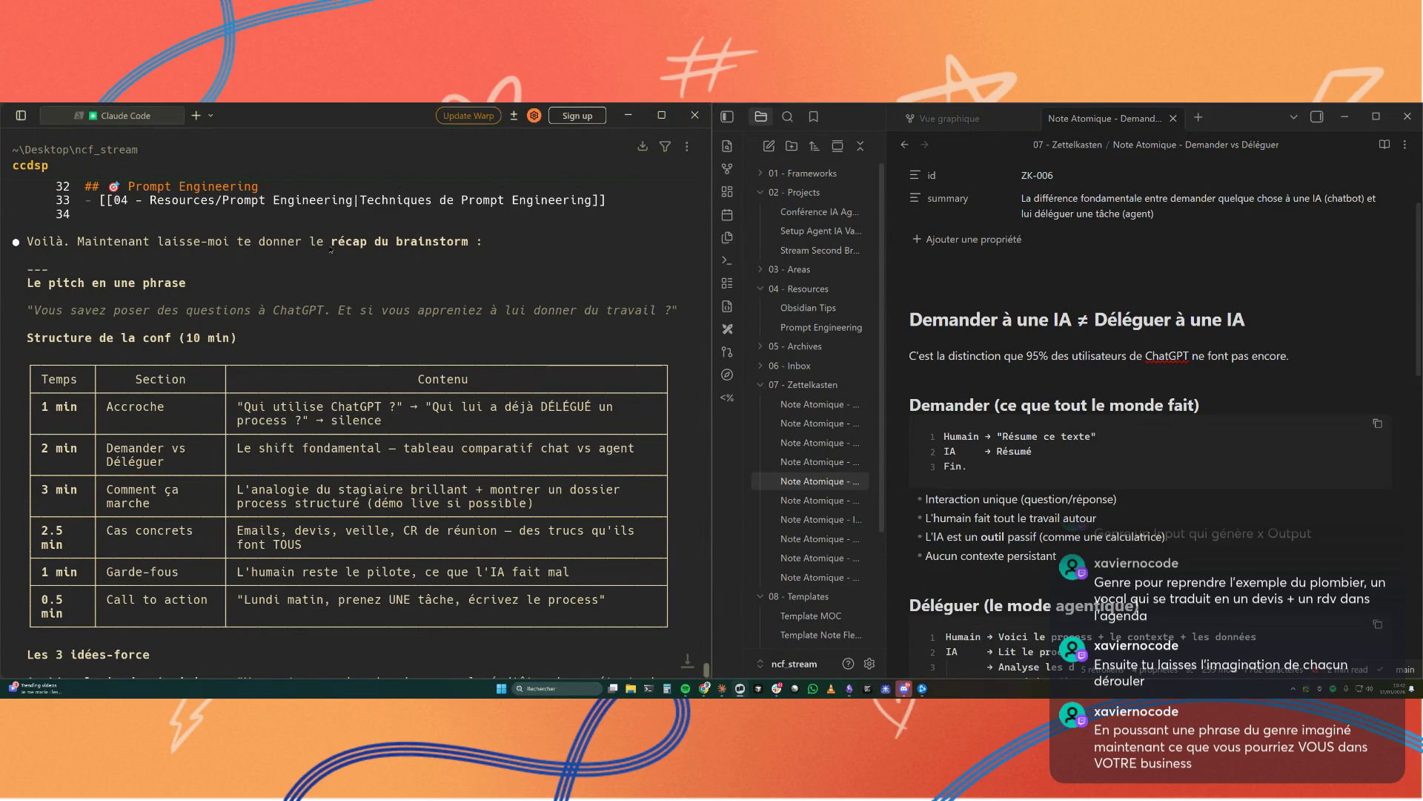
scroll(233, 445, down, 5)
scroll(234, 444, down, 5)
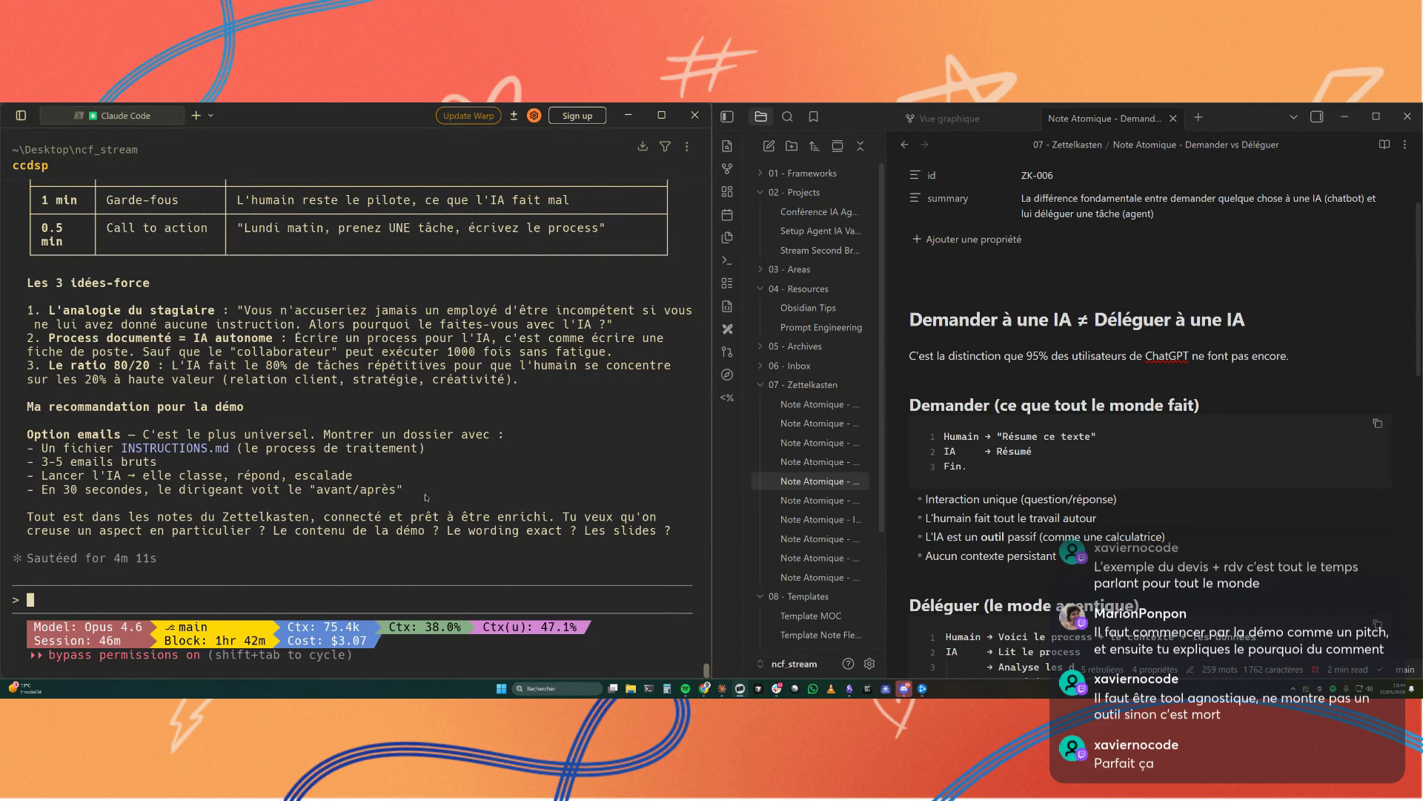
Step: Dictate the next demo request by voice and paste it into the Claude Code prompt
key(ctrl+super)
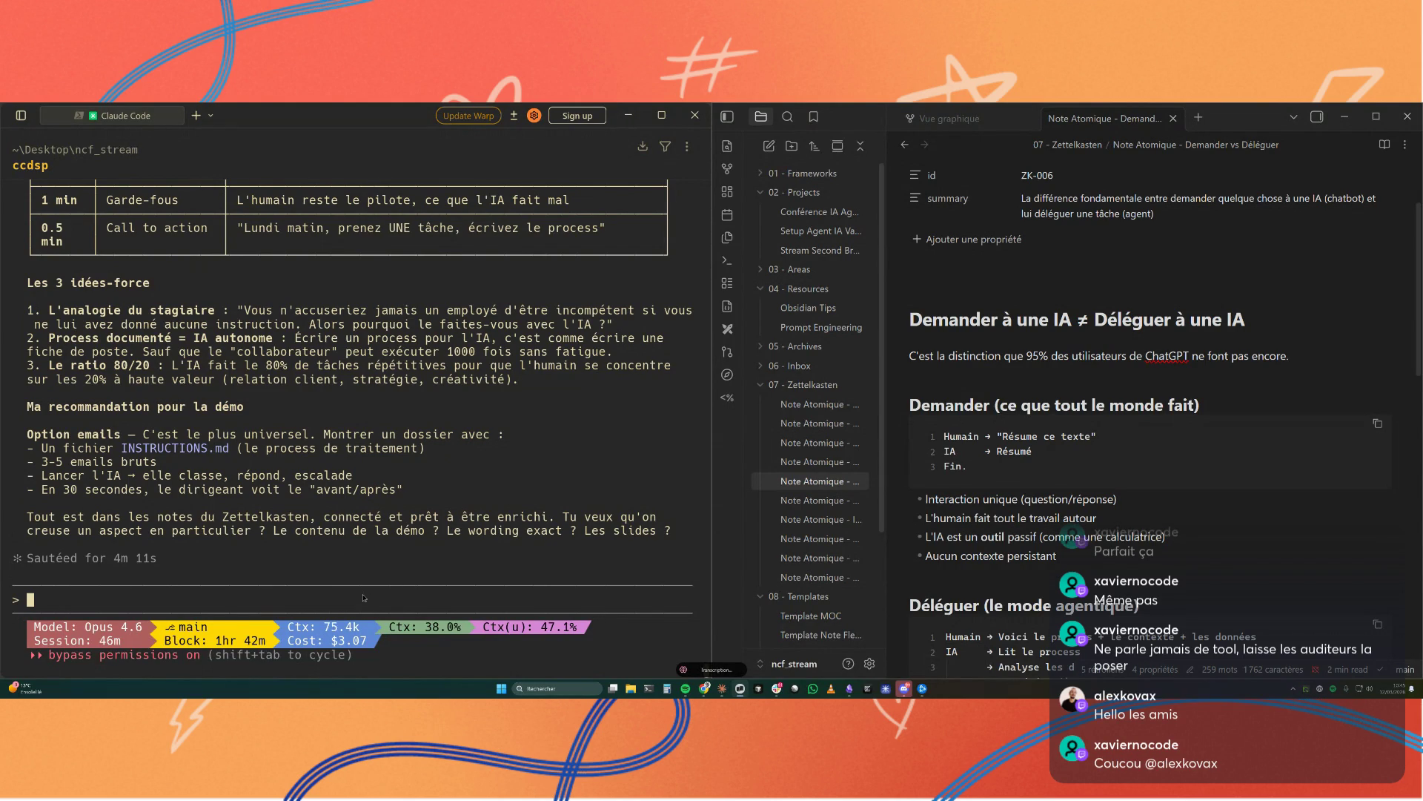
scroll(1115, 534, down, 2)
scroll(1115, 535, down, 2)
scroll(1114, 534, down, 2)
scroll(1211, 502, down, 1)
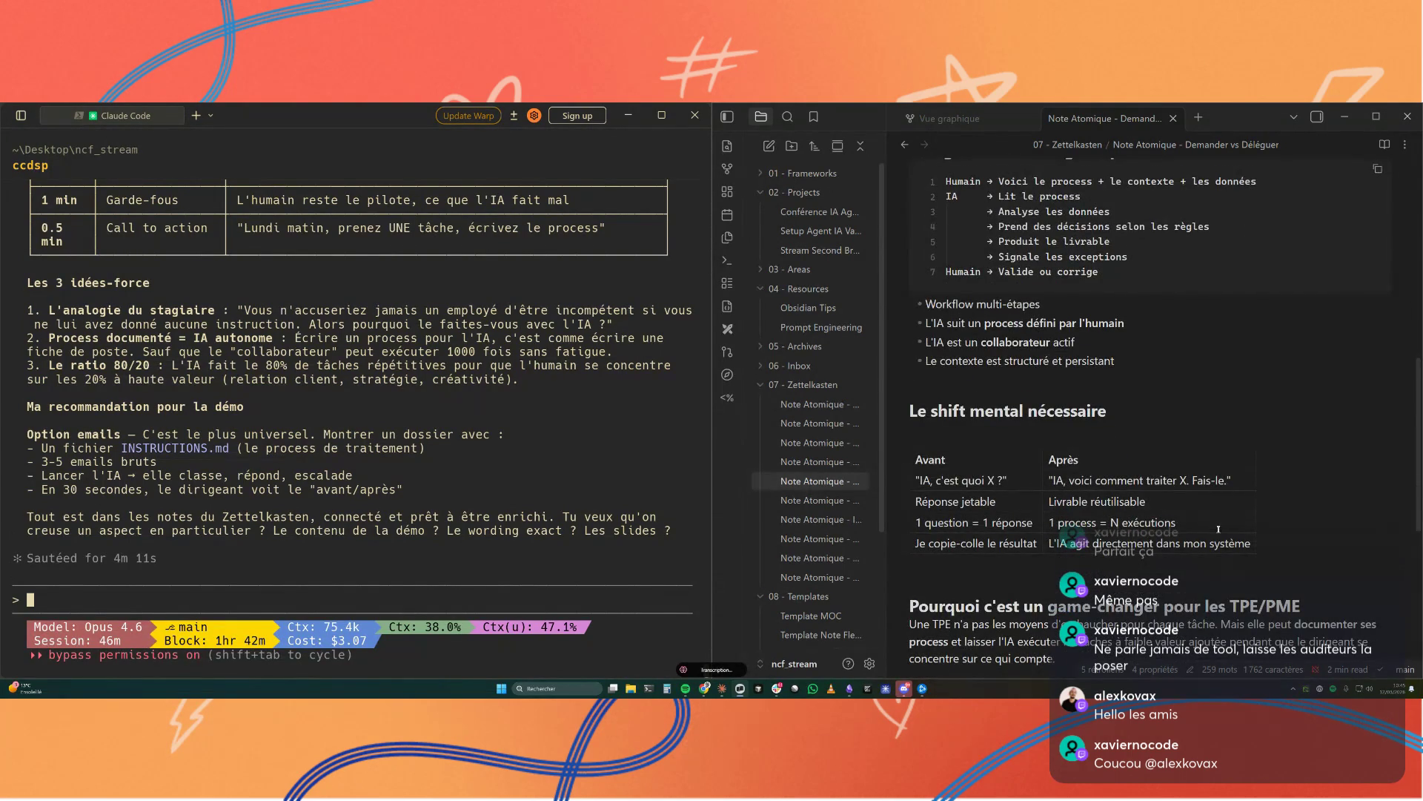
scroll(1215, 512, down, 2)
scroll(1219, 530, down, 2)
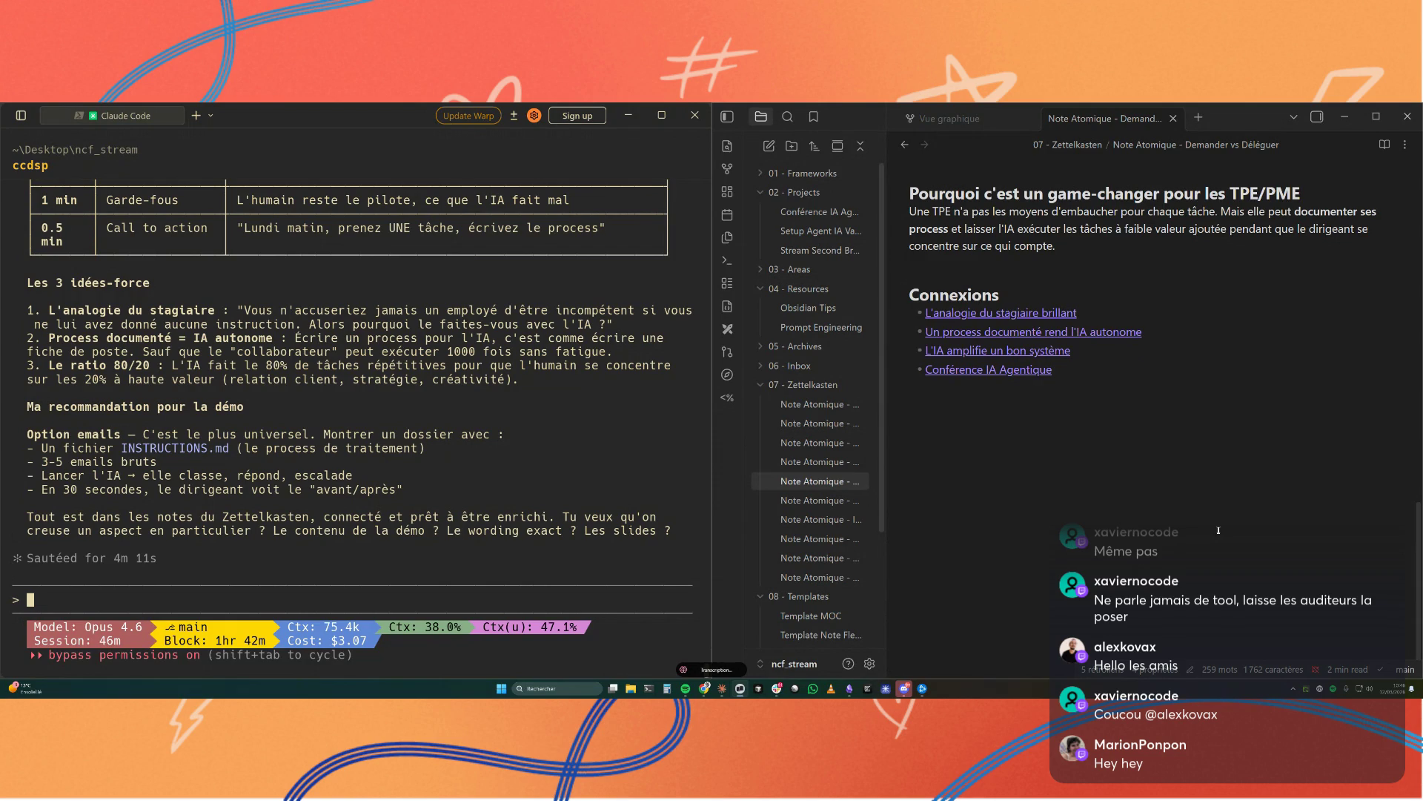
key(ctrl+v)
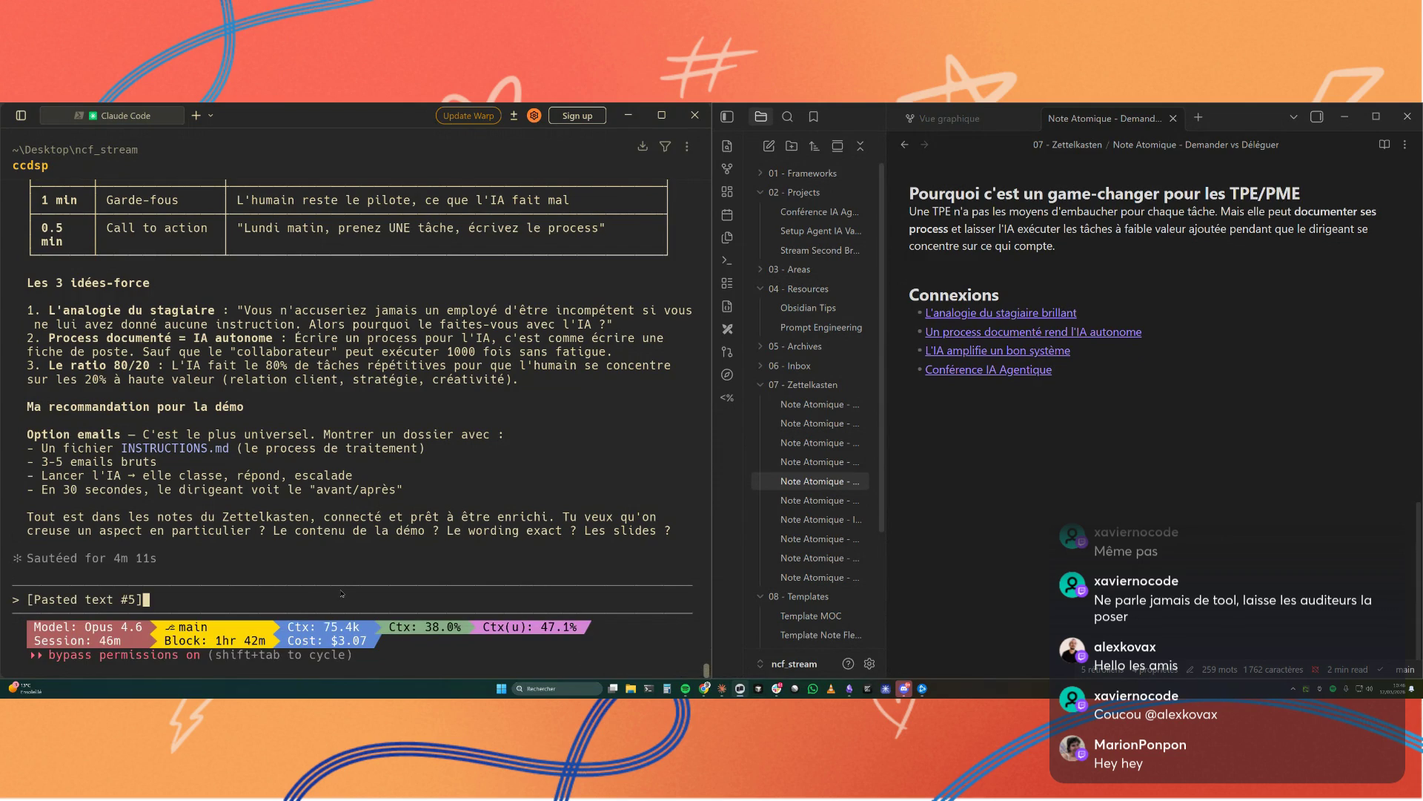
Step: Send the scripted field-report demo request so Claude creates the Demo Conference folder
key(Return)
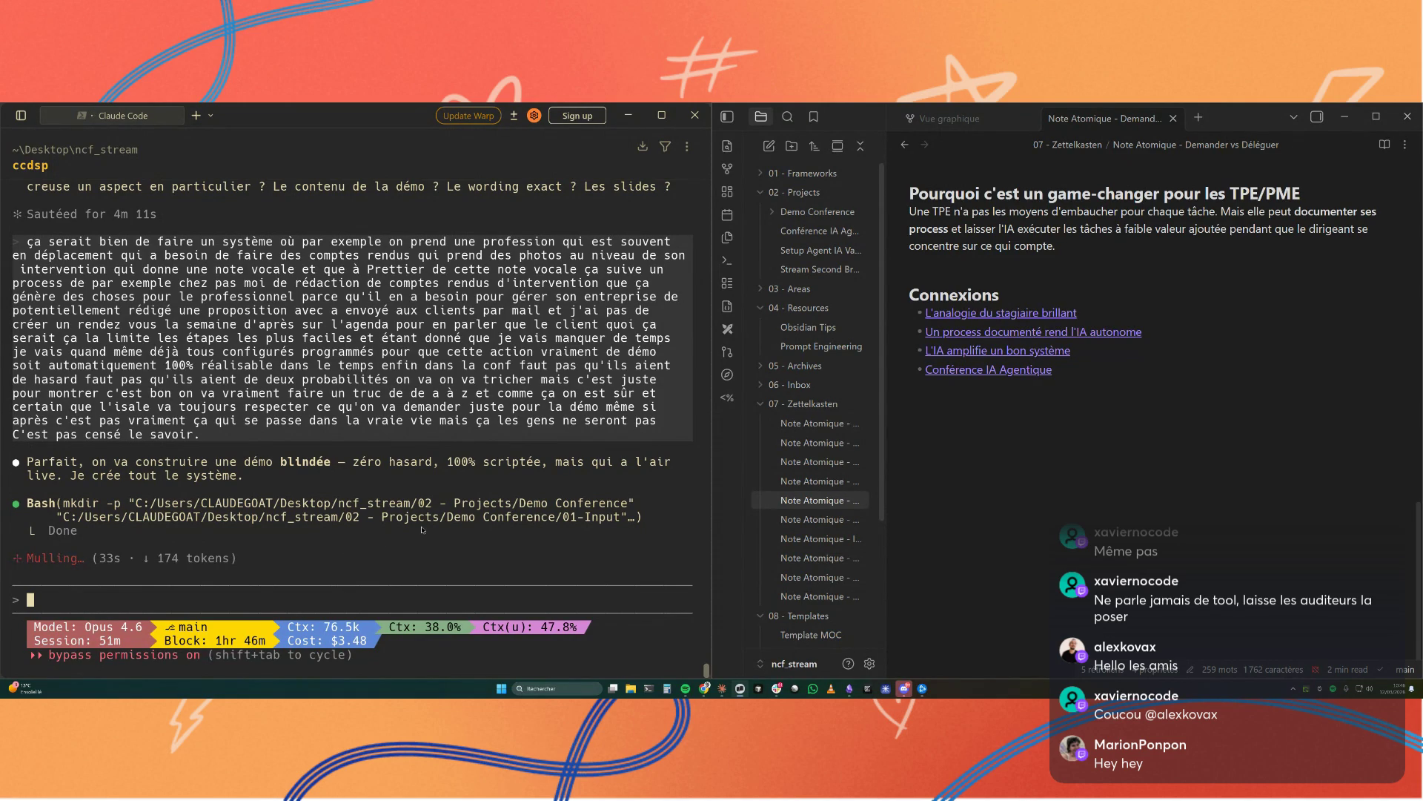
Step: Browse the Zettelkasten atomic notes: Frontmatter, IA comme Amplificateur, Process Documenté, Second Brain, Analogie du Stagiaire, Atomicité
click(828, 520)
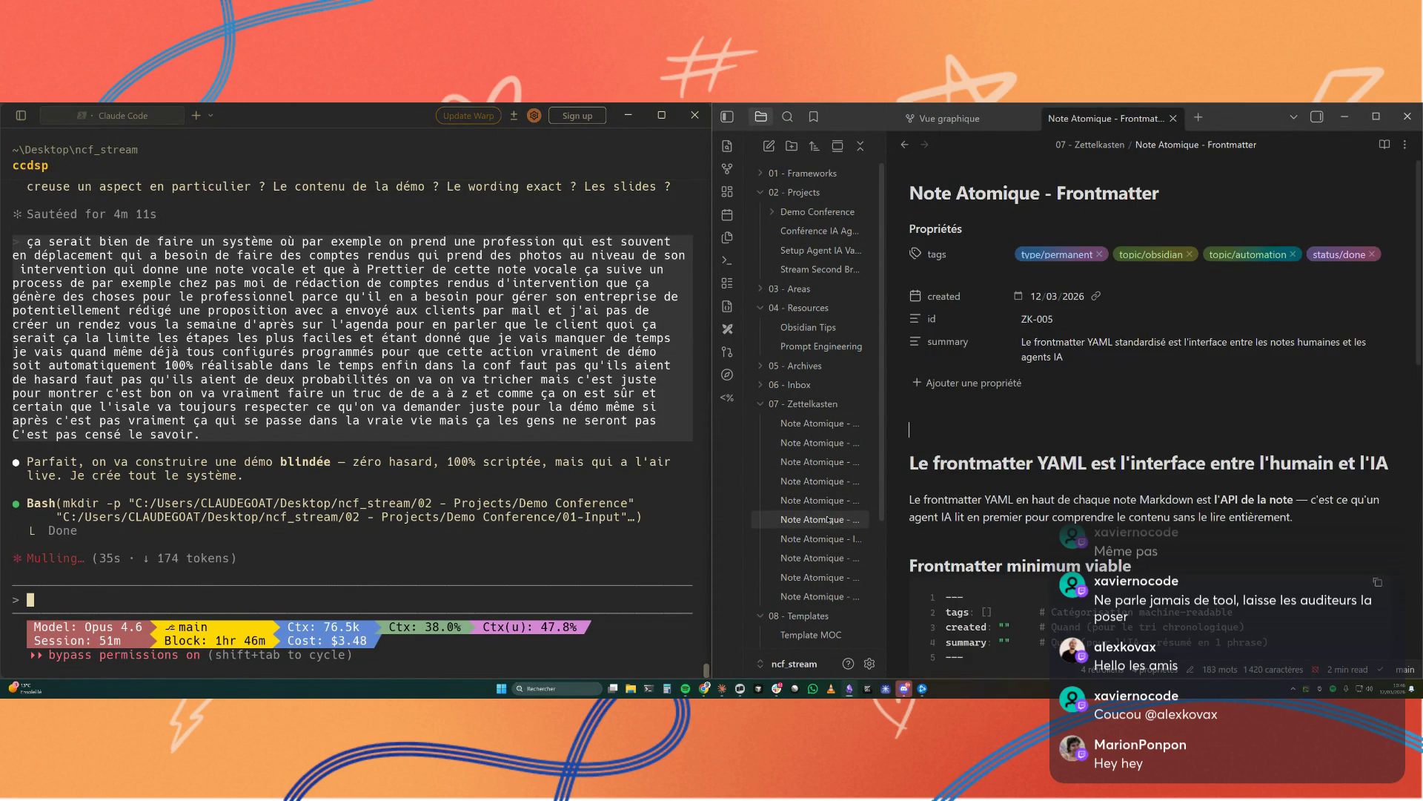
click(829, 538)
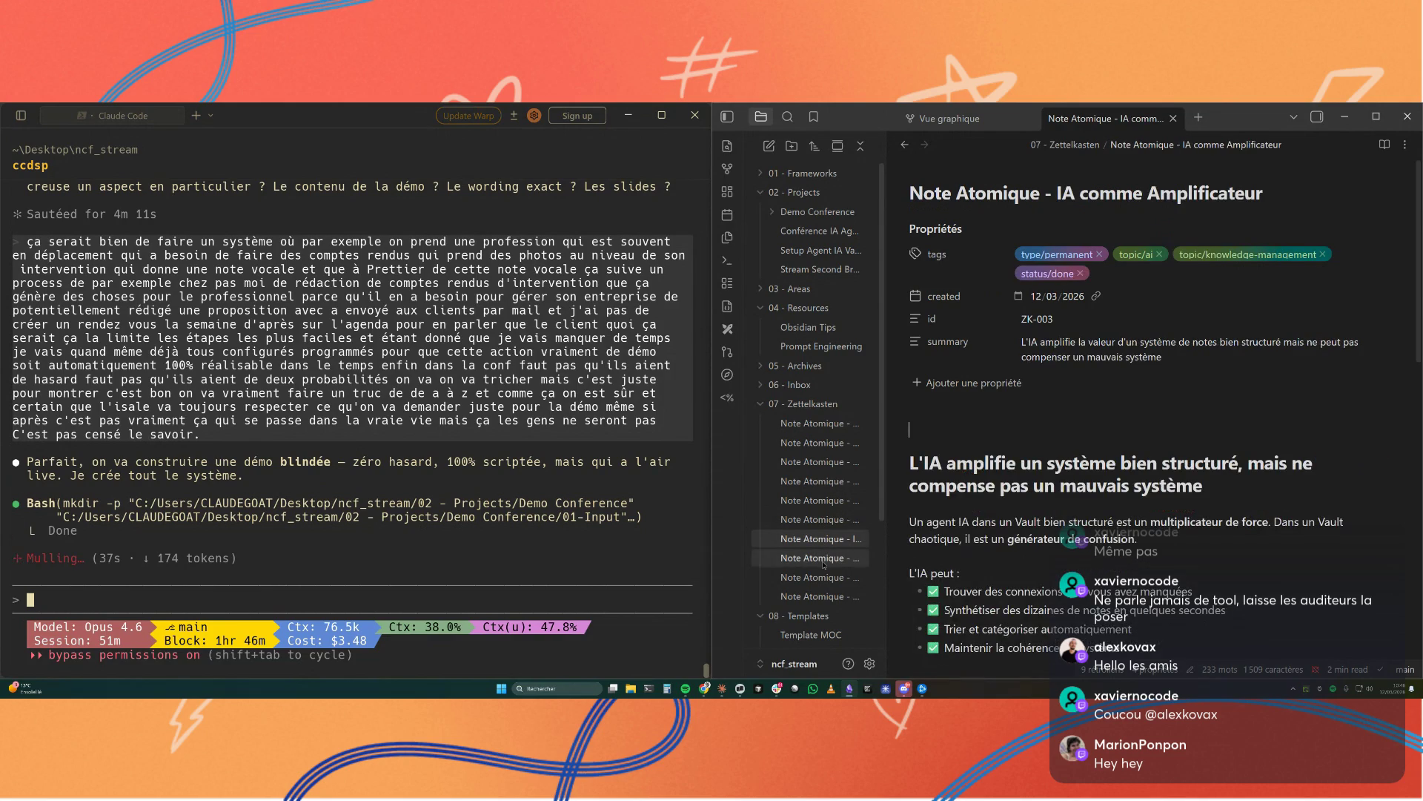
click(819, 546)
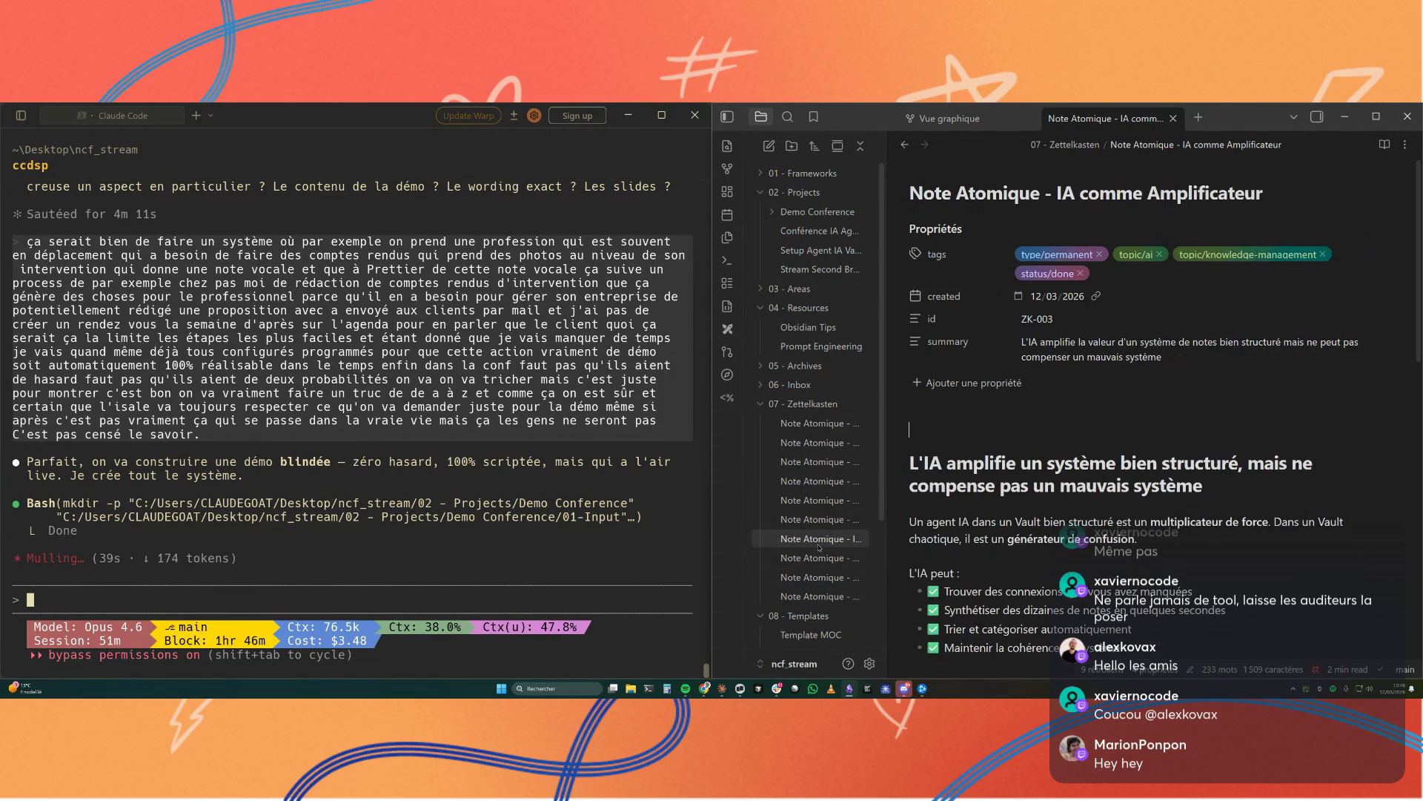
scroll(989, 540, down, 3)
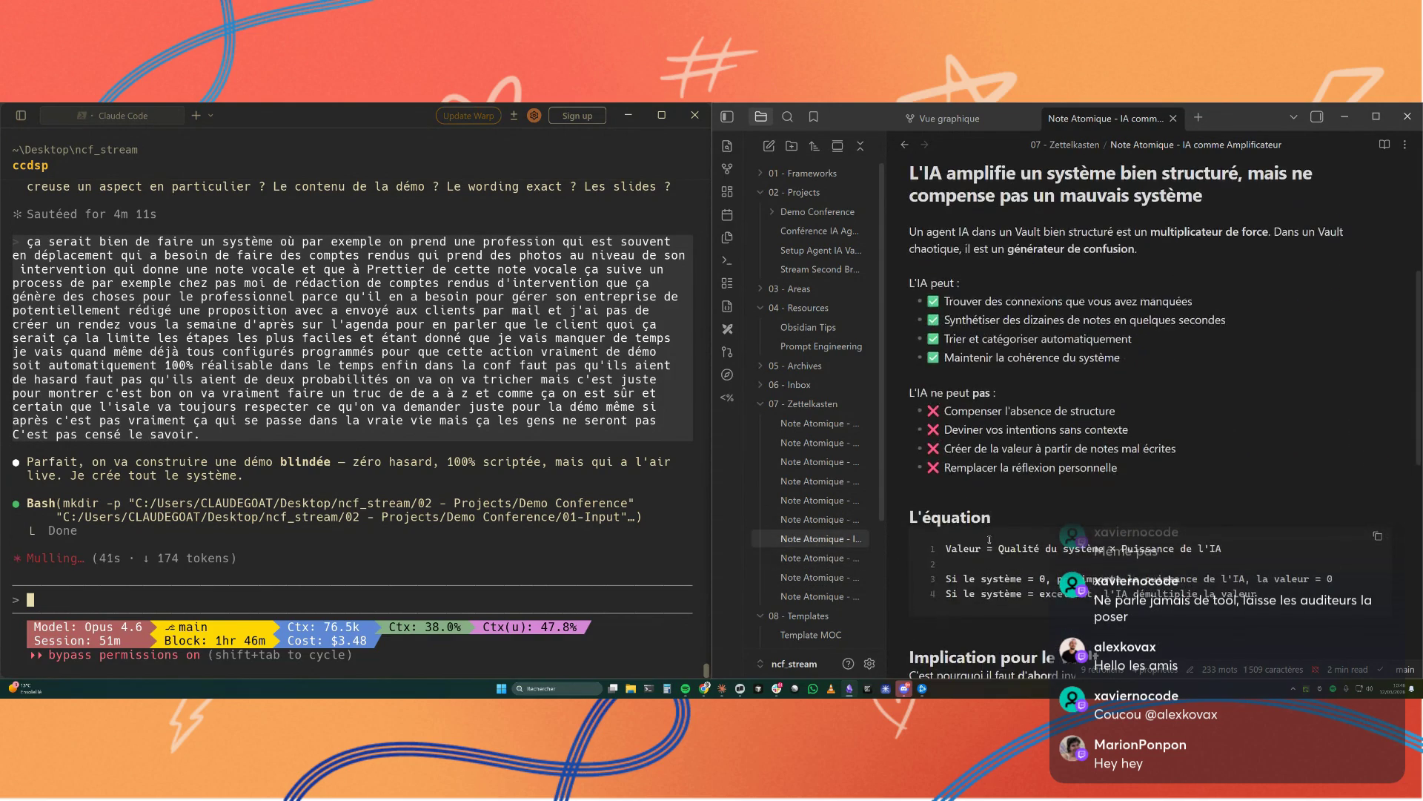
scroll(989, 540, down, 3)
scroll(989, 540, down, 3)
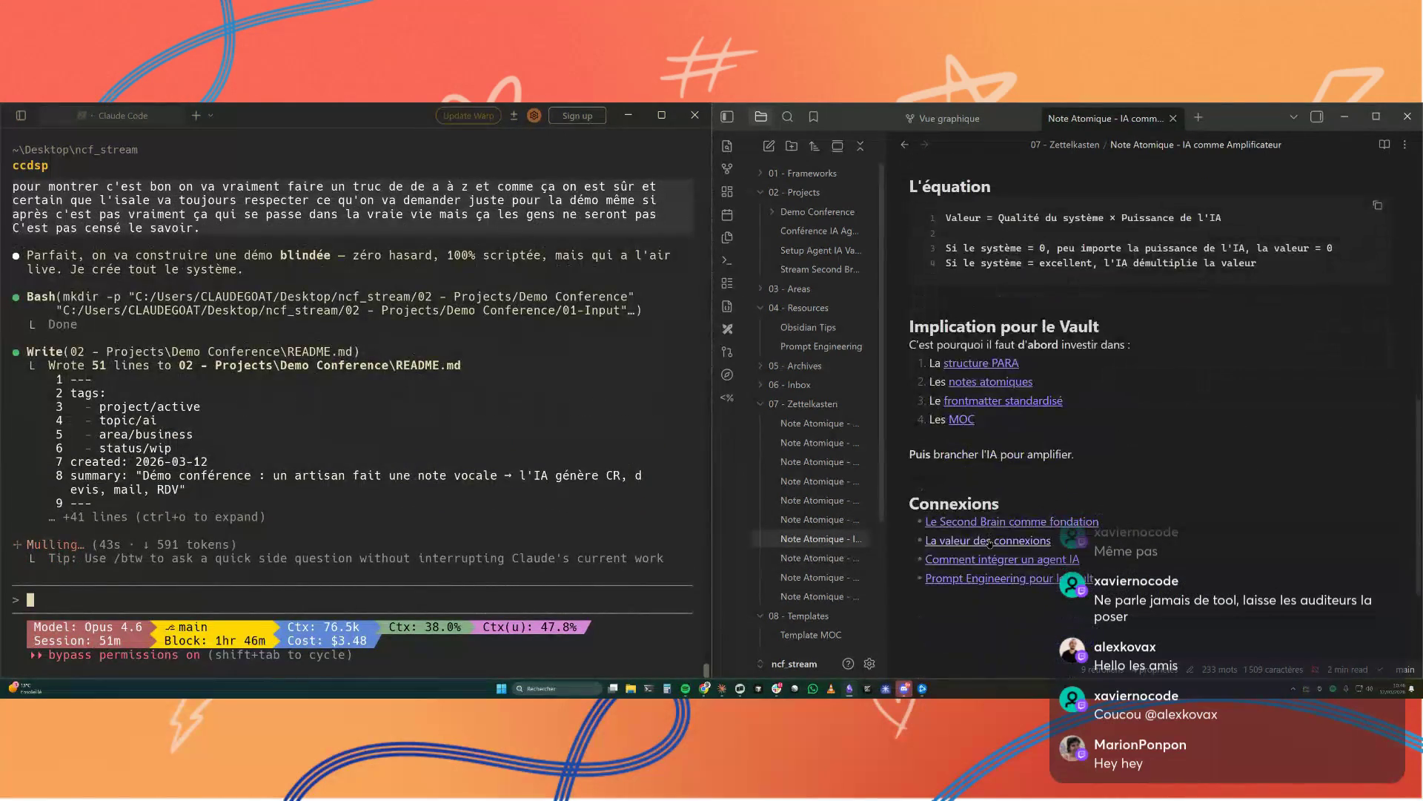
click(818, 557)
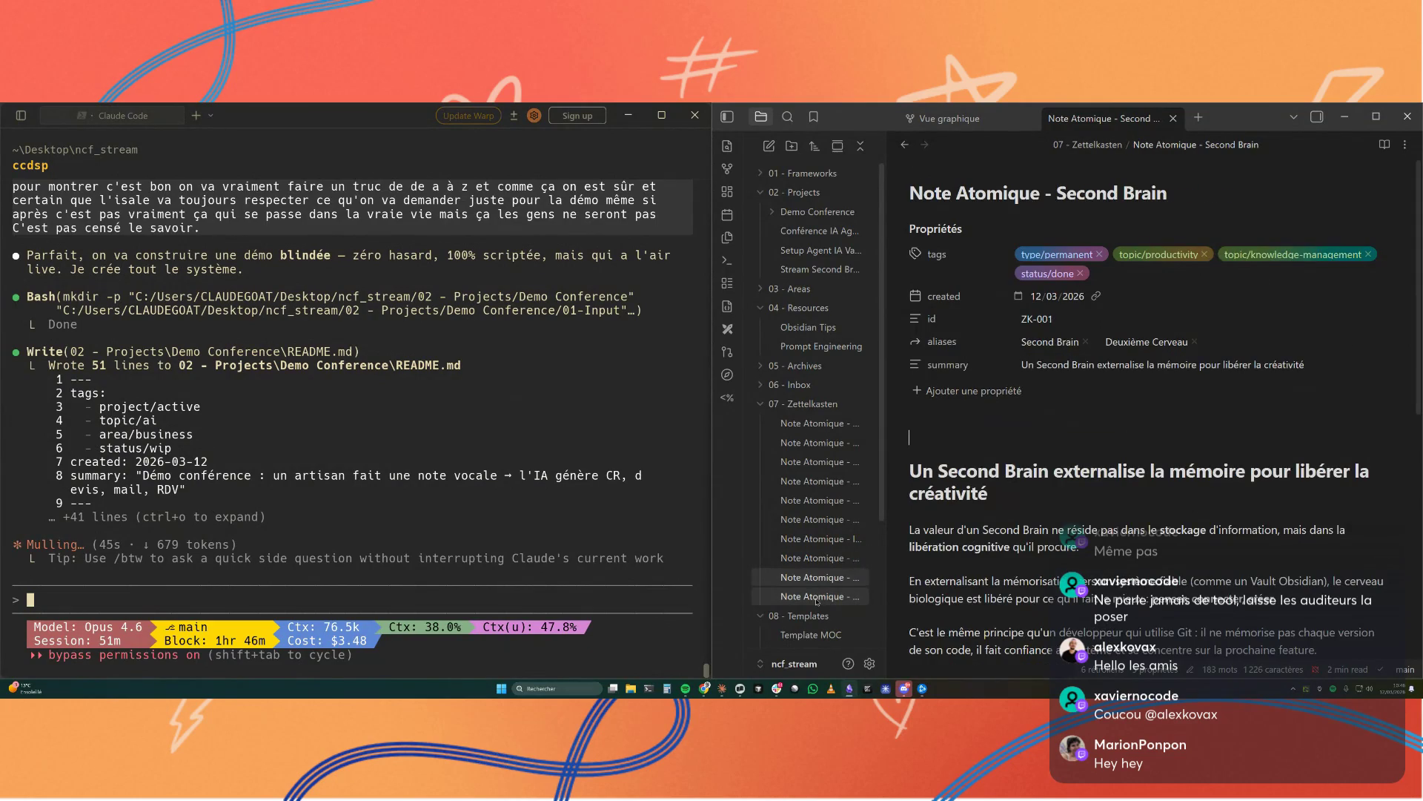
click(818, 596)
click(817, 422)
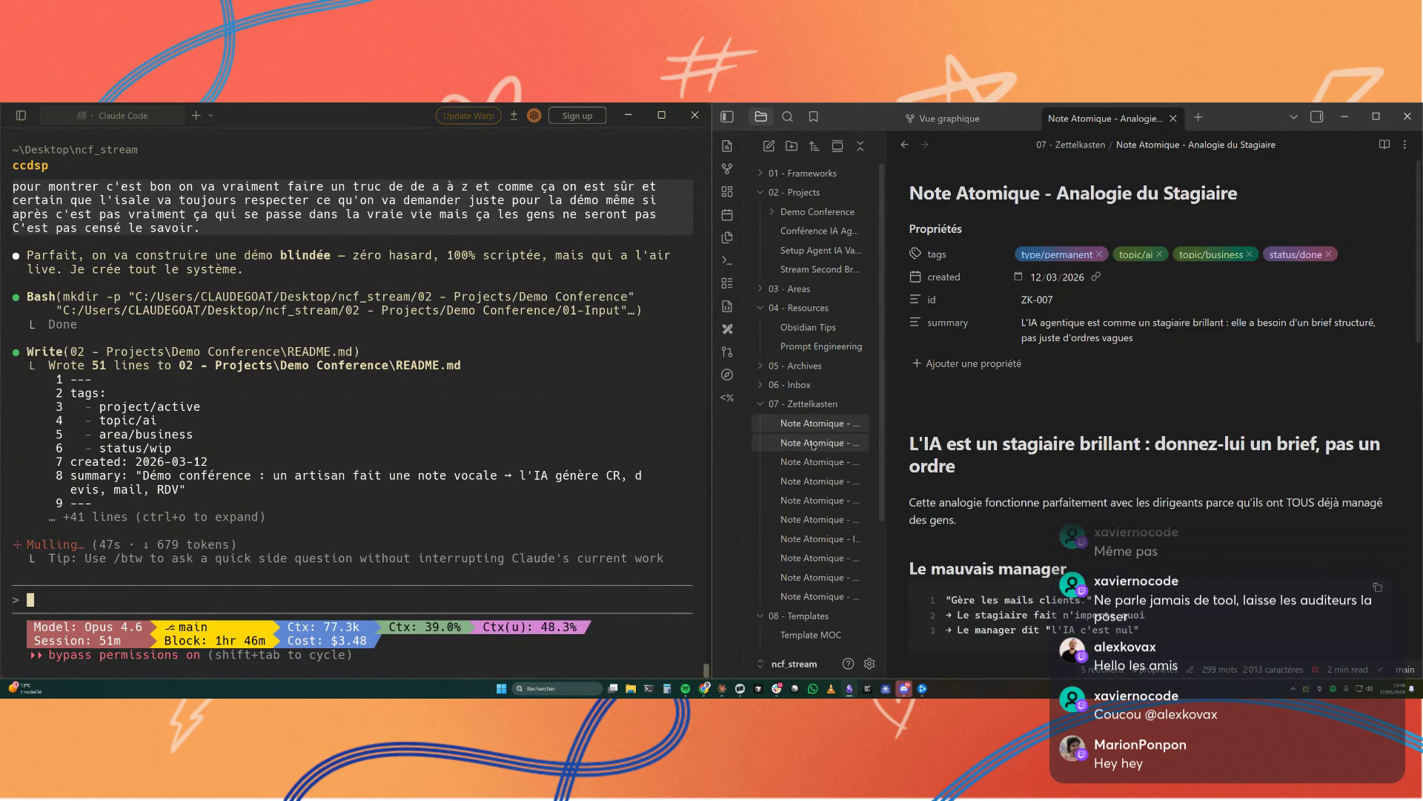
click(818, 442)
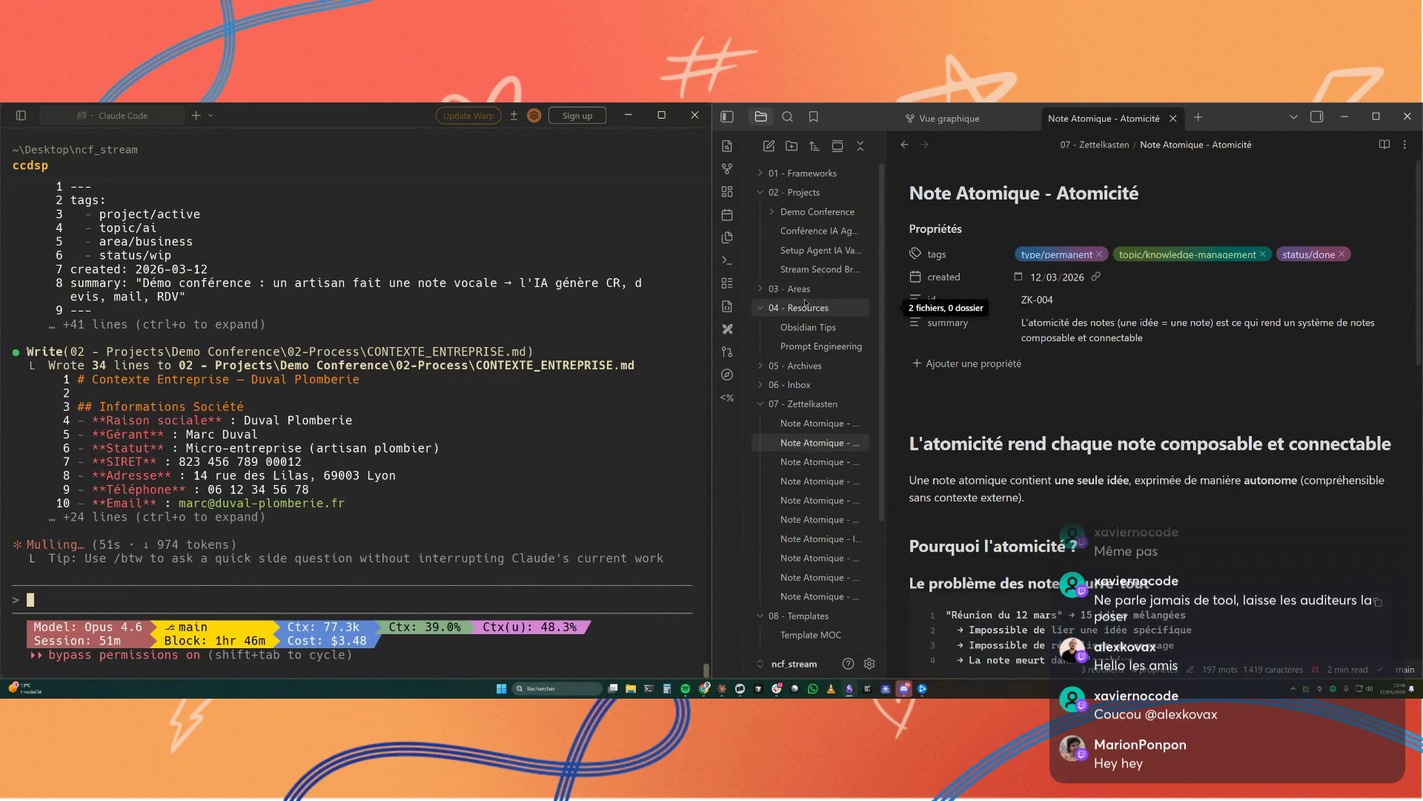
Step: Expand Demo Conference and 02-Process, view the README, then the Conférence IA Agentique TPE-PME note
click(779, 213)
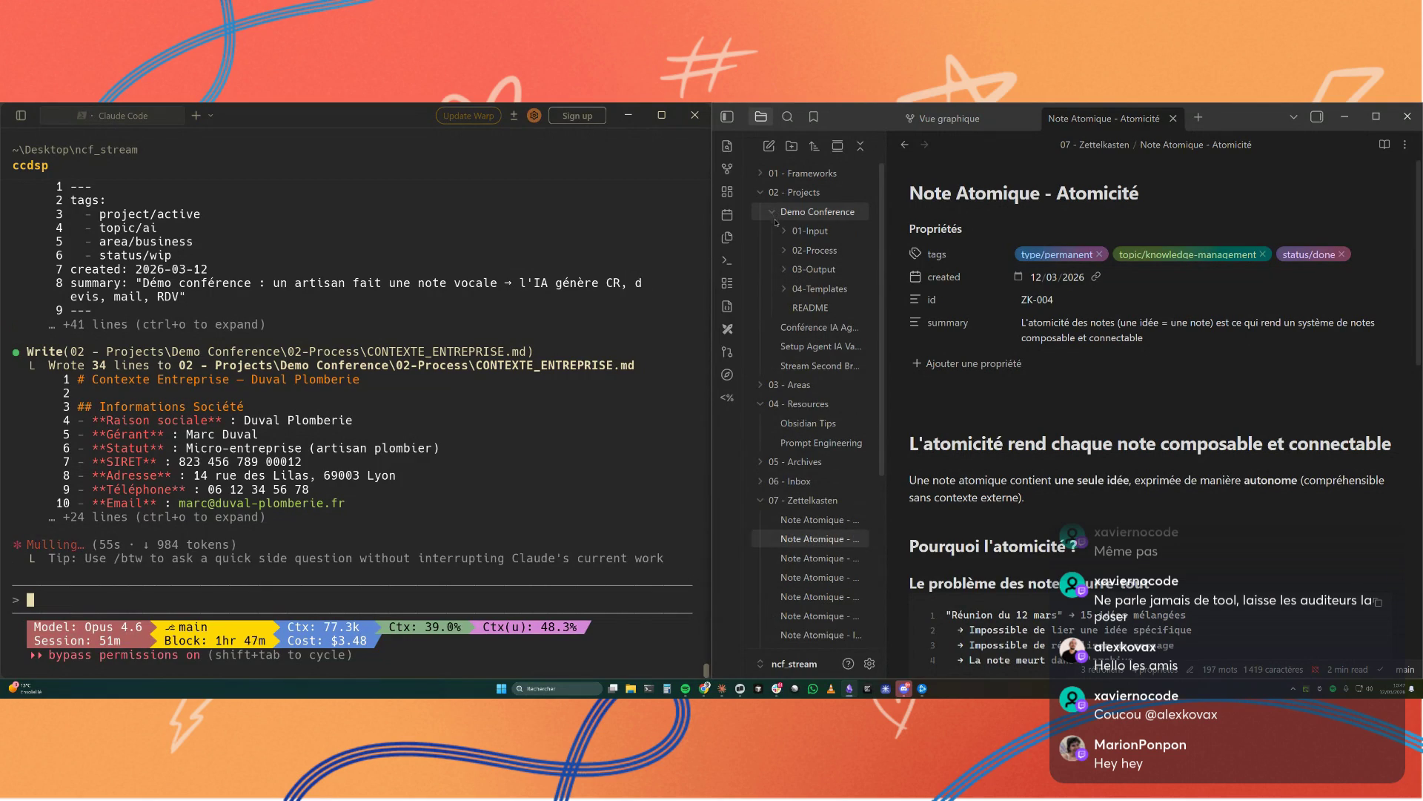
click(785, 251)
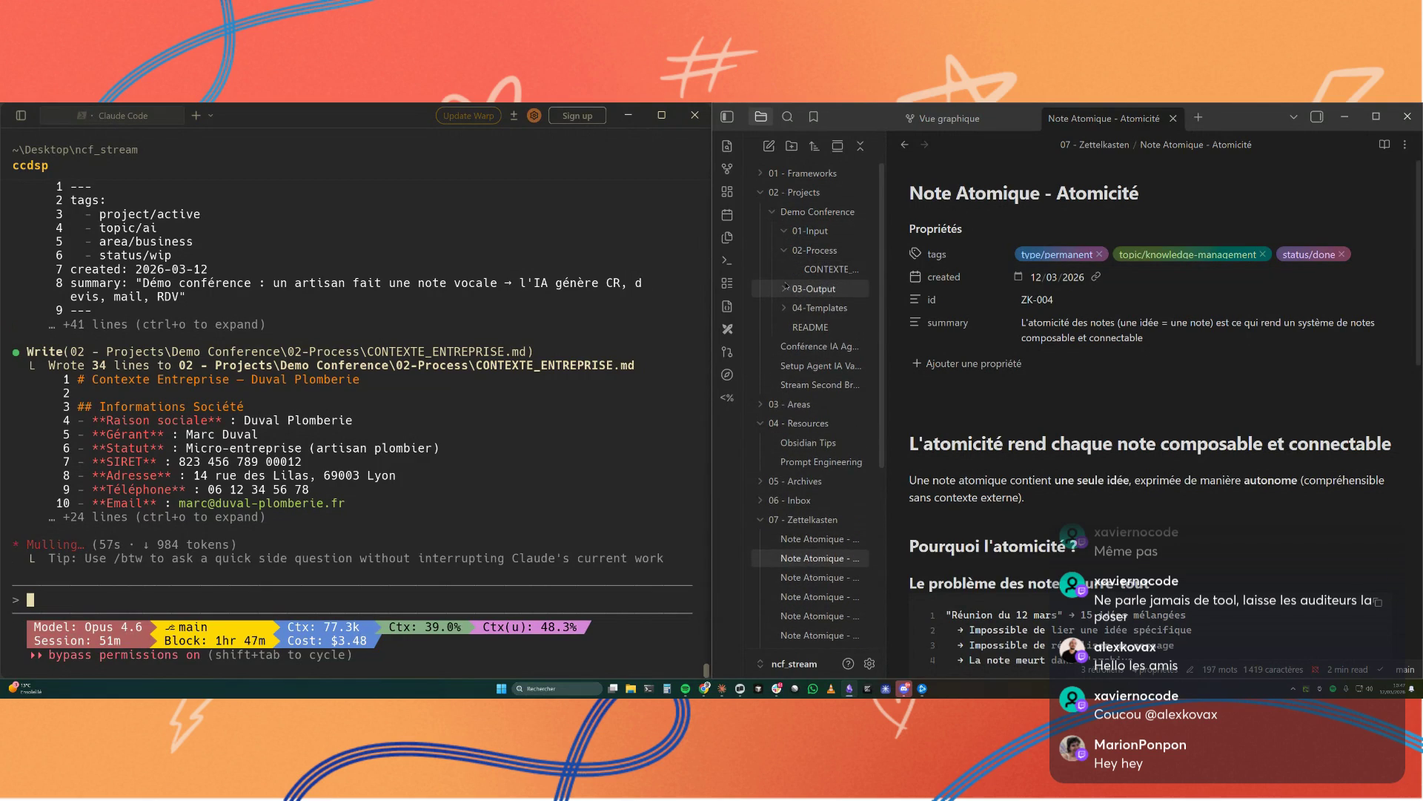
click(809, 327)
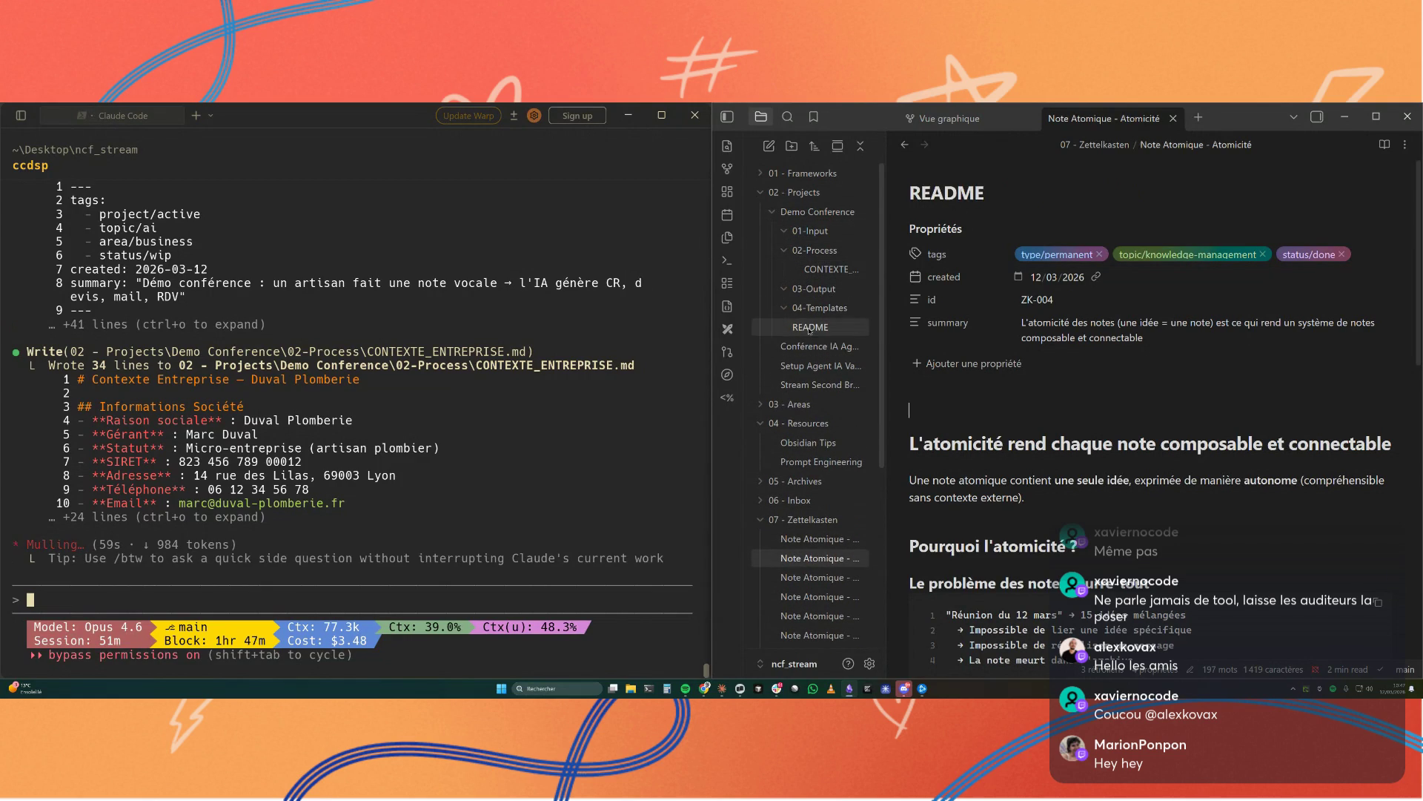
click(811, 345)
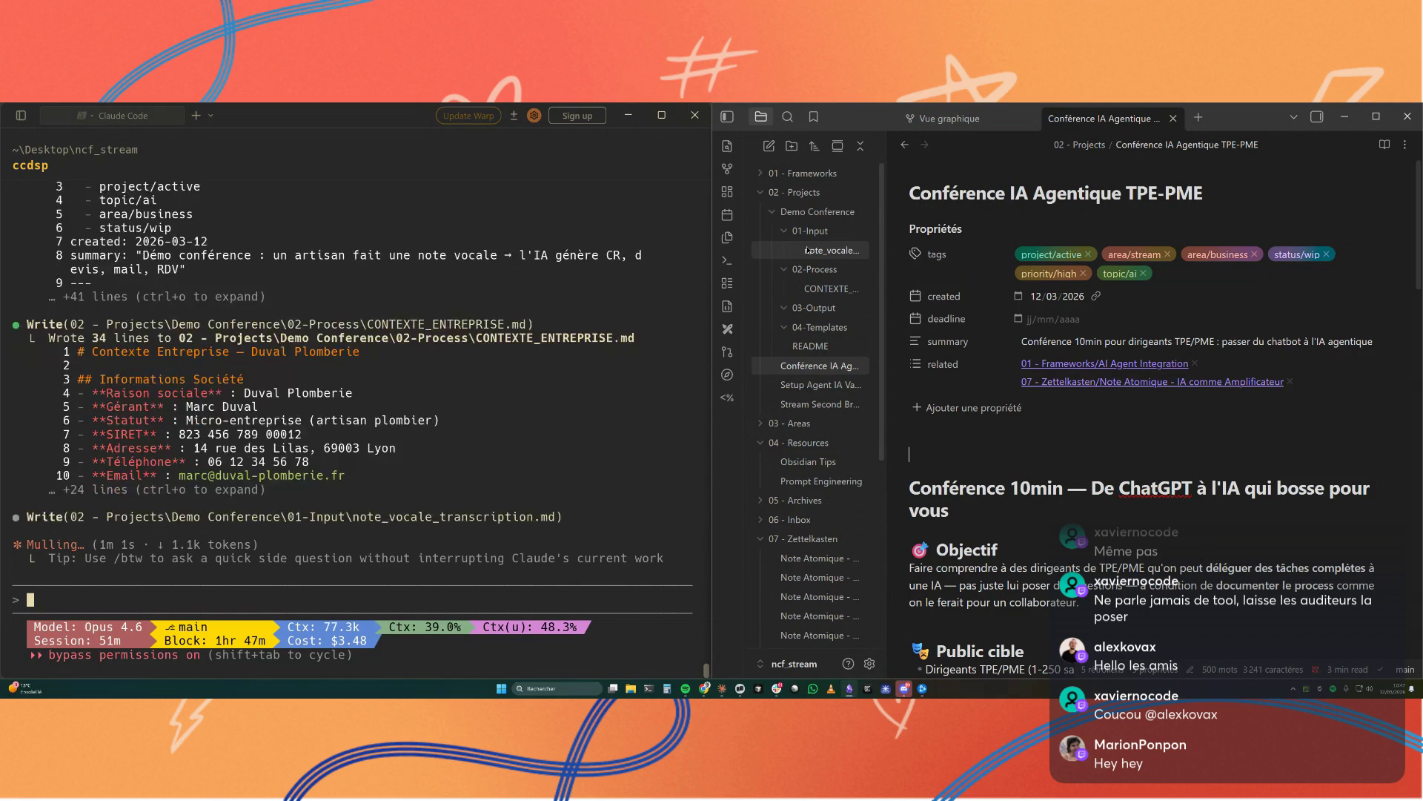
scroll(951, 409, down, 2)
scroll(951, 409, down, 2)
scroll(952, 410, down, 2)
scroll(951, 409, down, 2)
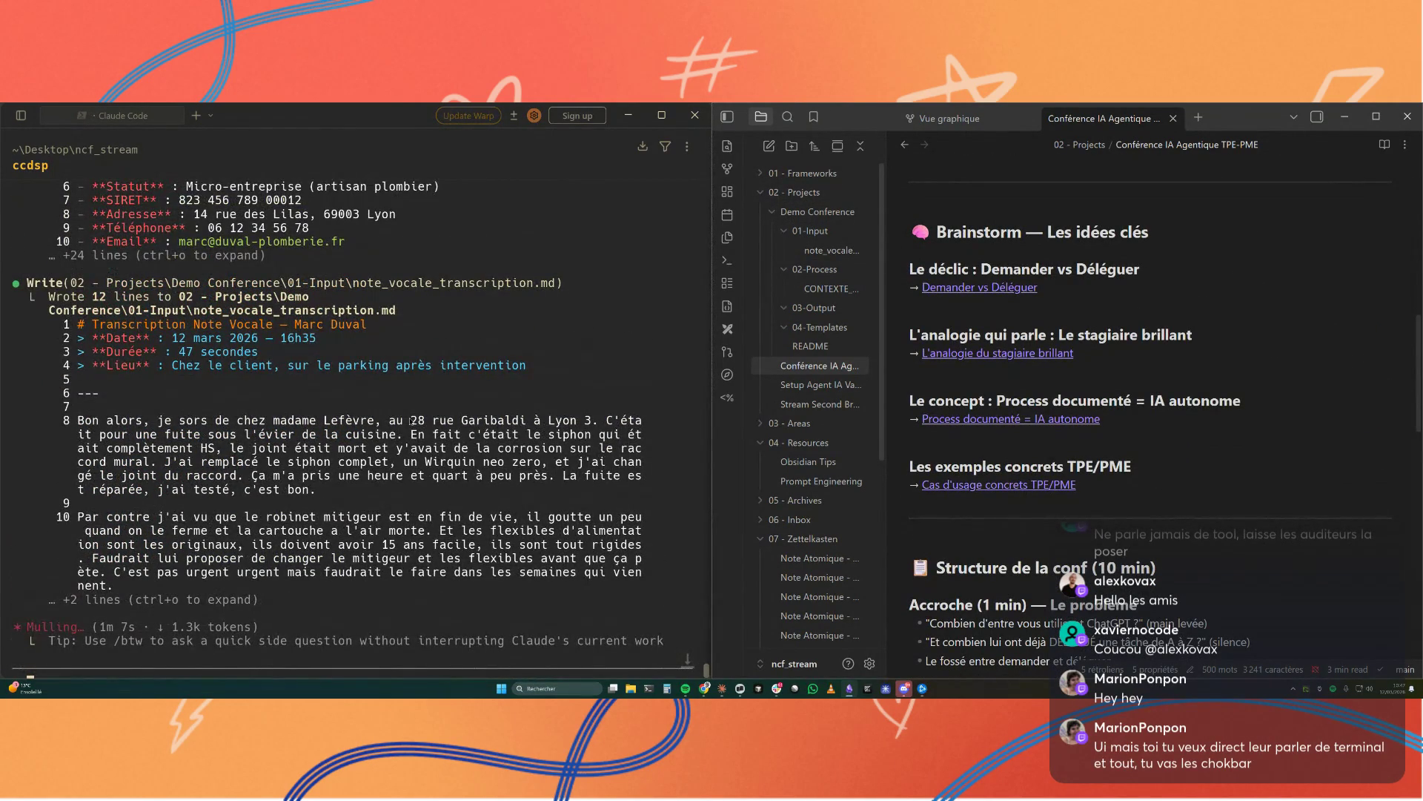
Step: Read the Demo Conference README, then open note_vocale_transcription from 01-Input
click(833, 249)
click(812, 365)
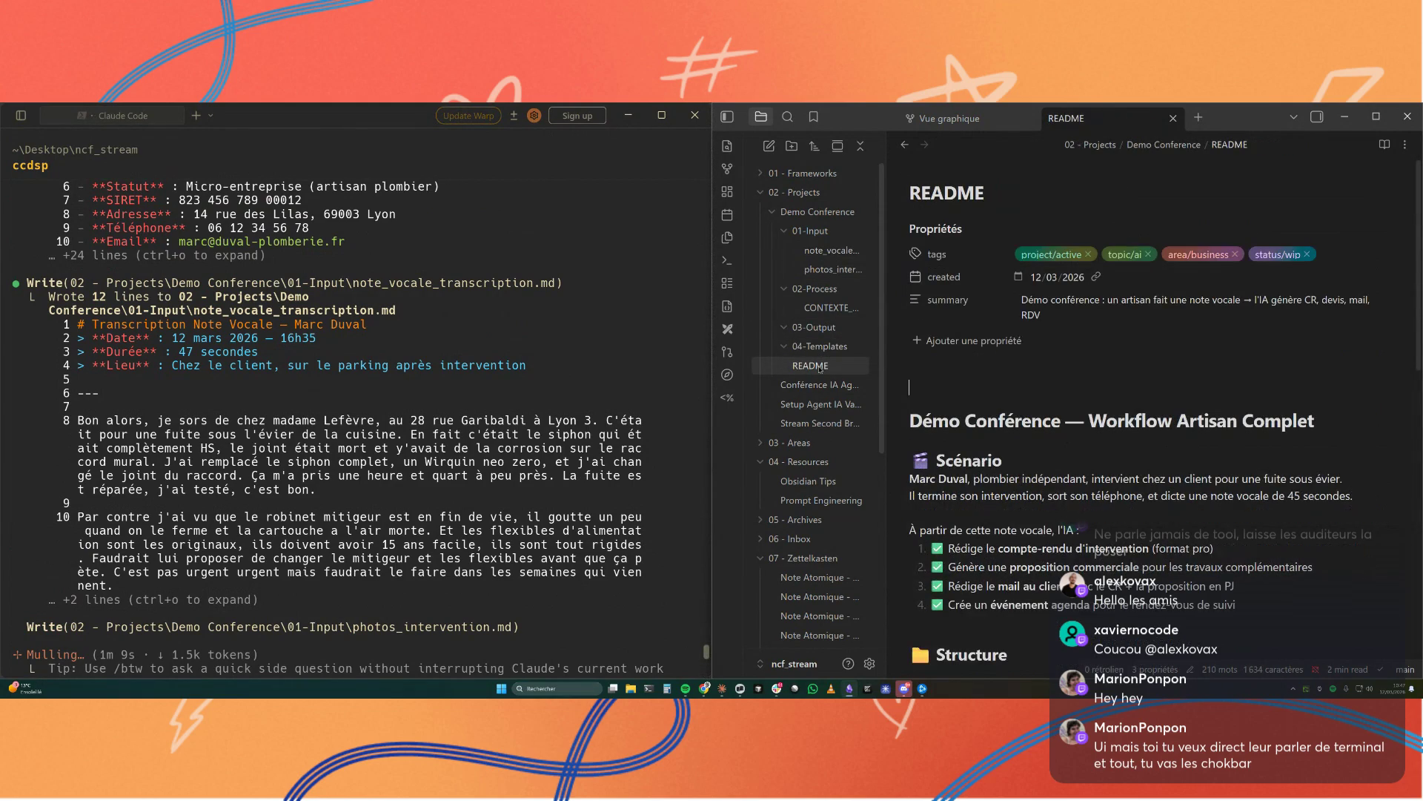
scroll(966, 418, down, 2)
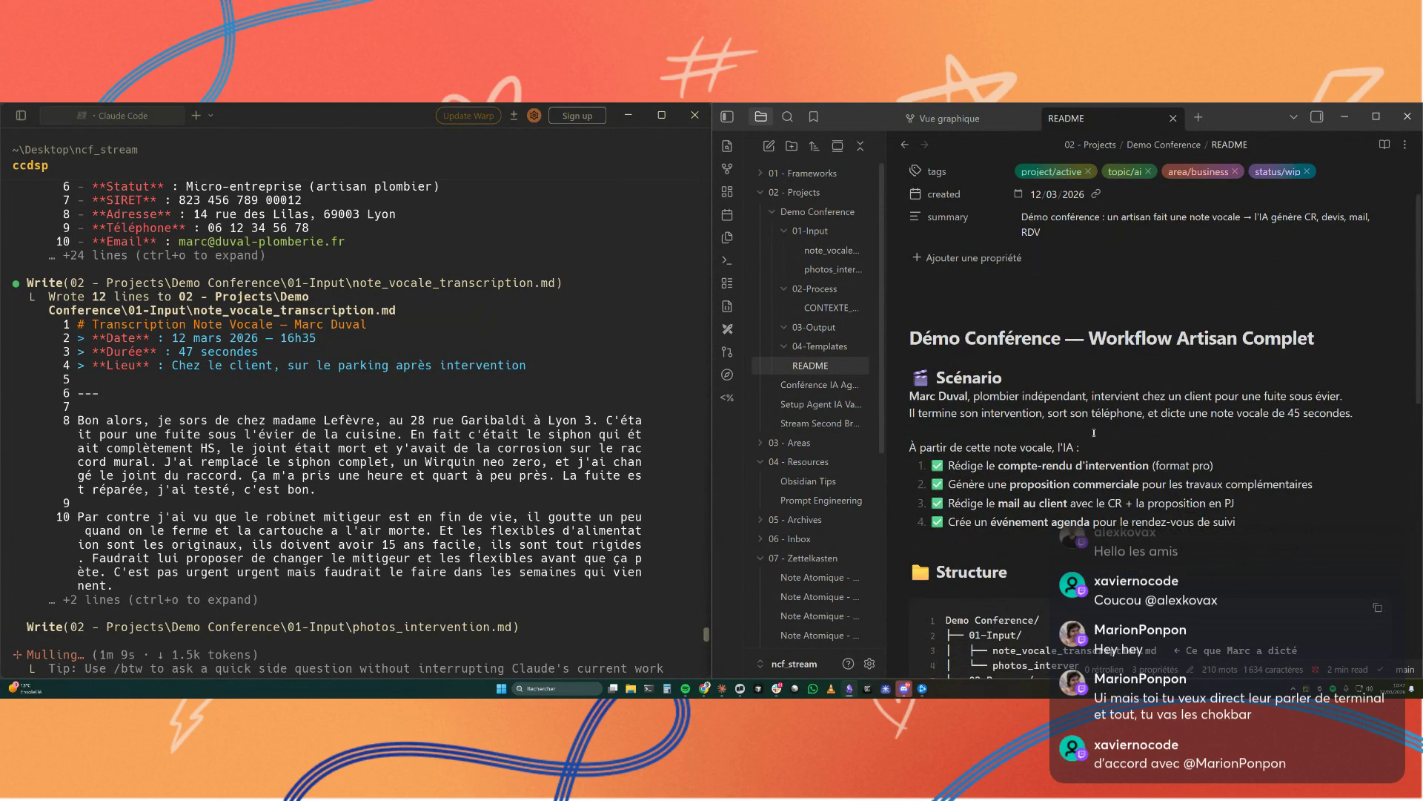
scroll(1096, 423, down, 1)
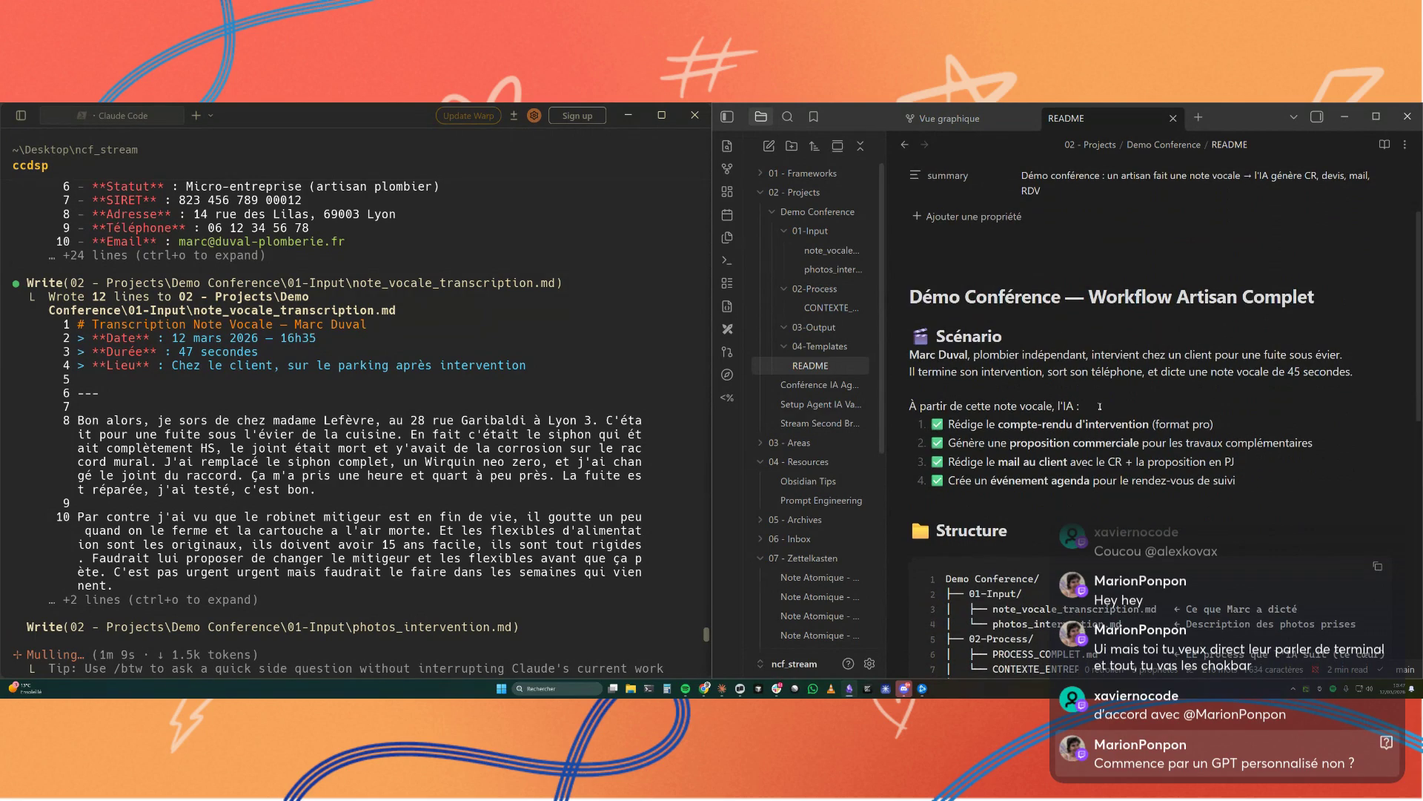
scroll(1099, 407, down, 3)
scroll(1099, 408, down, 2)
scroll(1100, 406, down, 4)
scroll(1101, 406, down, 1)
scroll(1100, 407, down, 1)
scroll(1101, 406, down, 1)
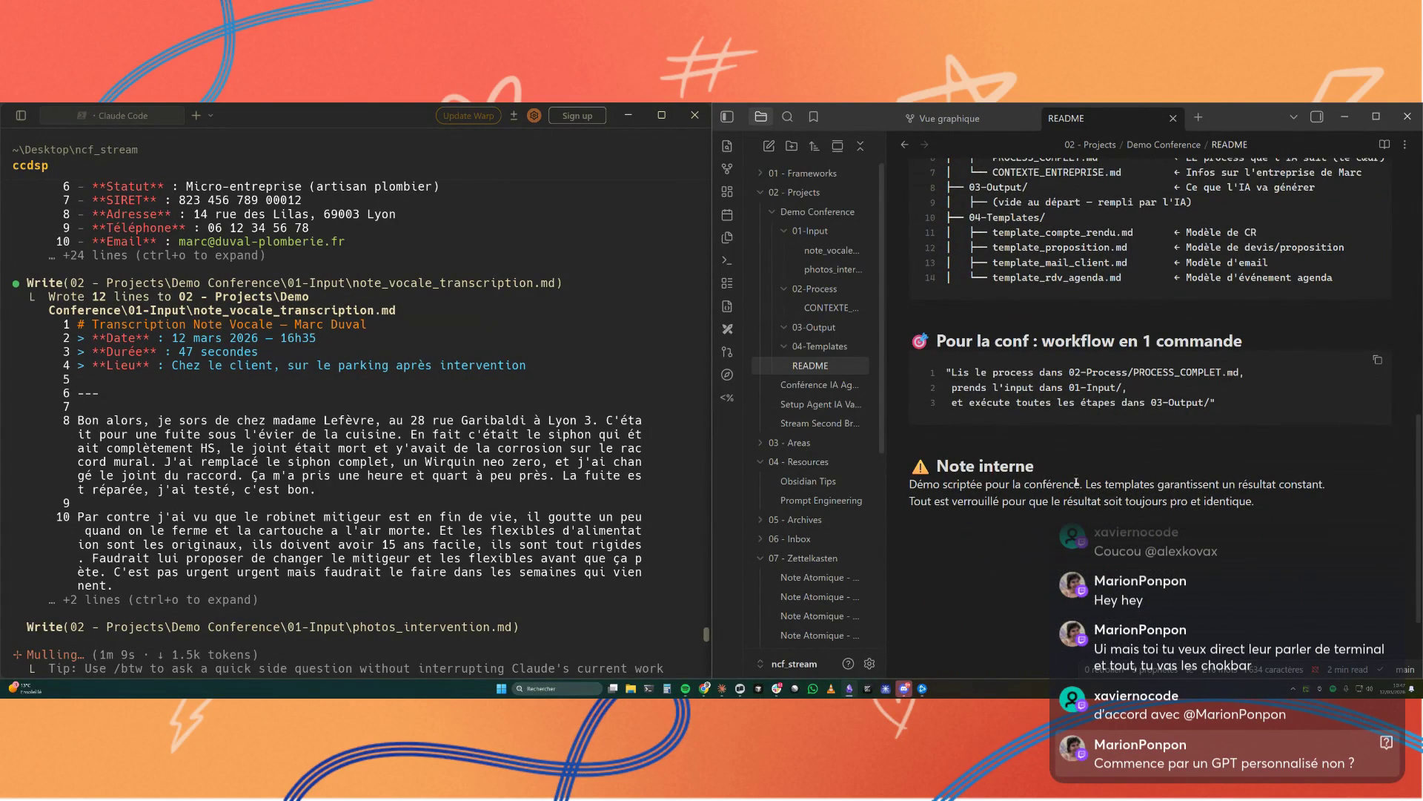
click(833, 251)
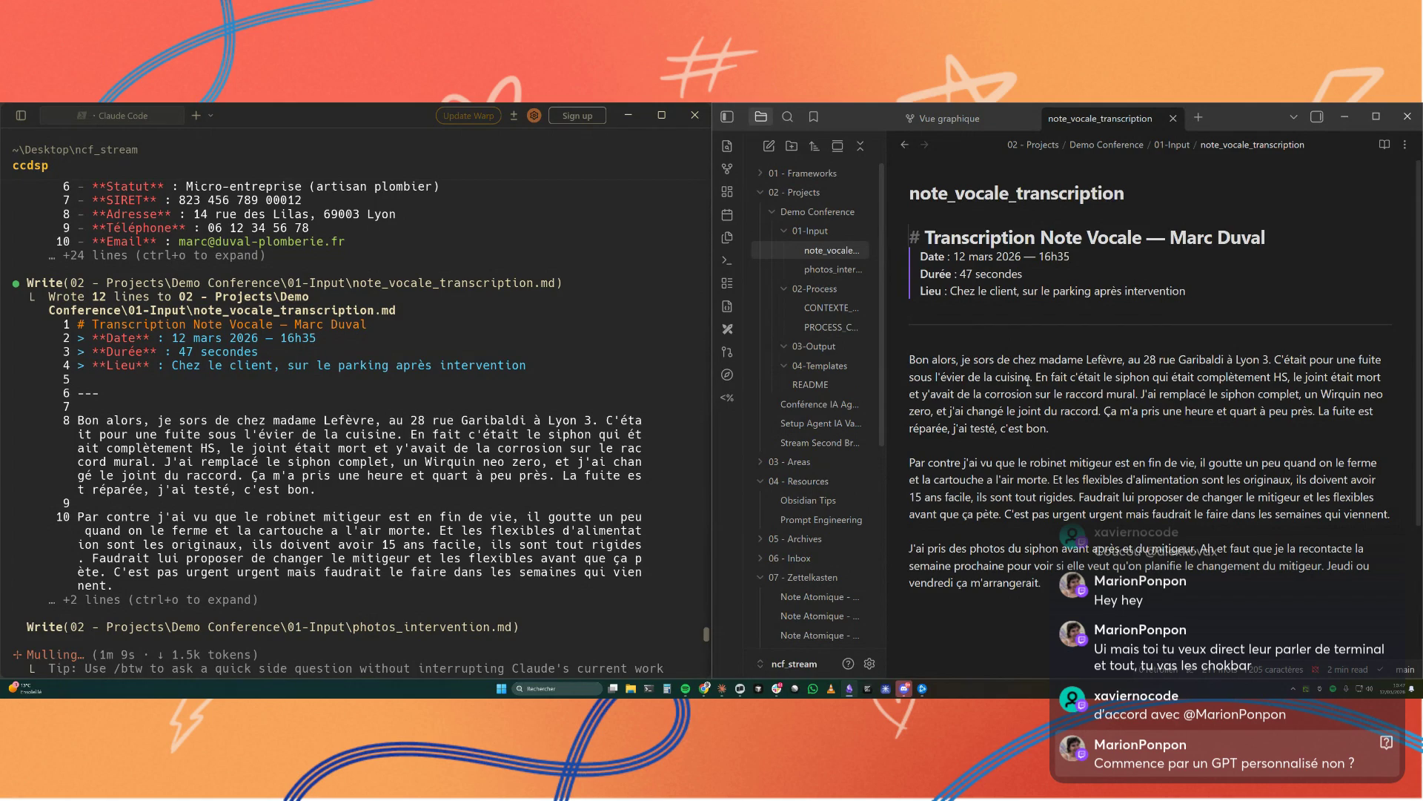
scroll(1028, 381, down, 1)
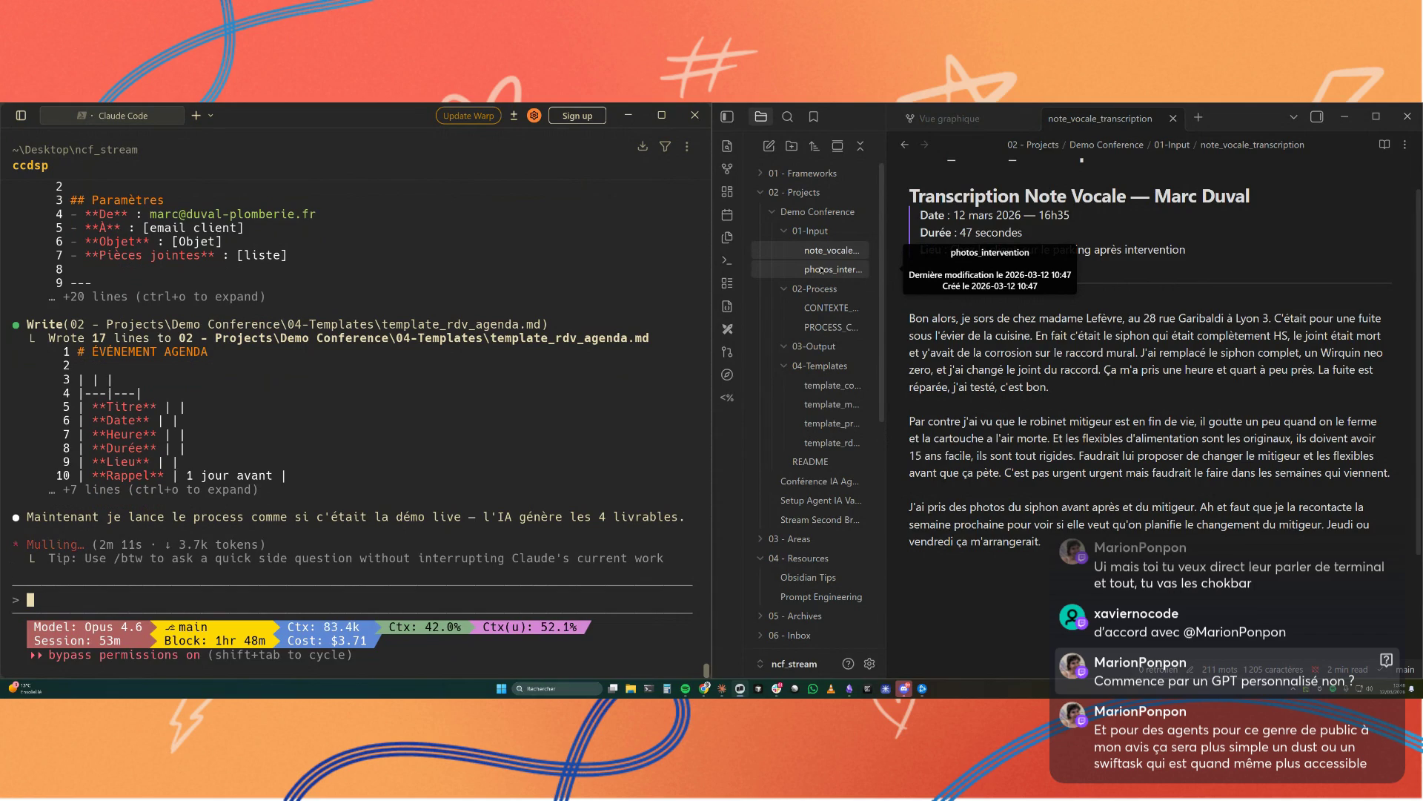
Step: View the photos_intervention note, then the CONTEXTE_ENTREPRISE company context note
click(823, 271)
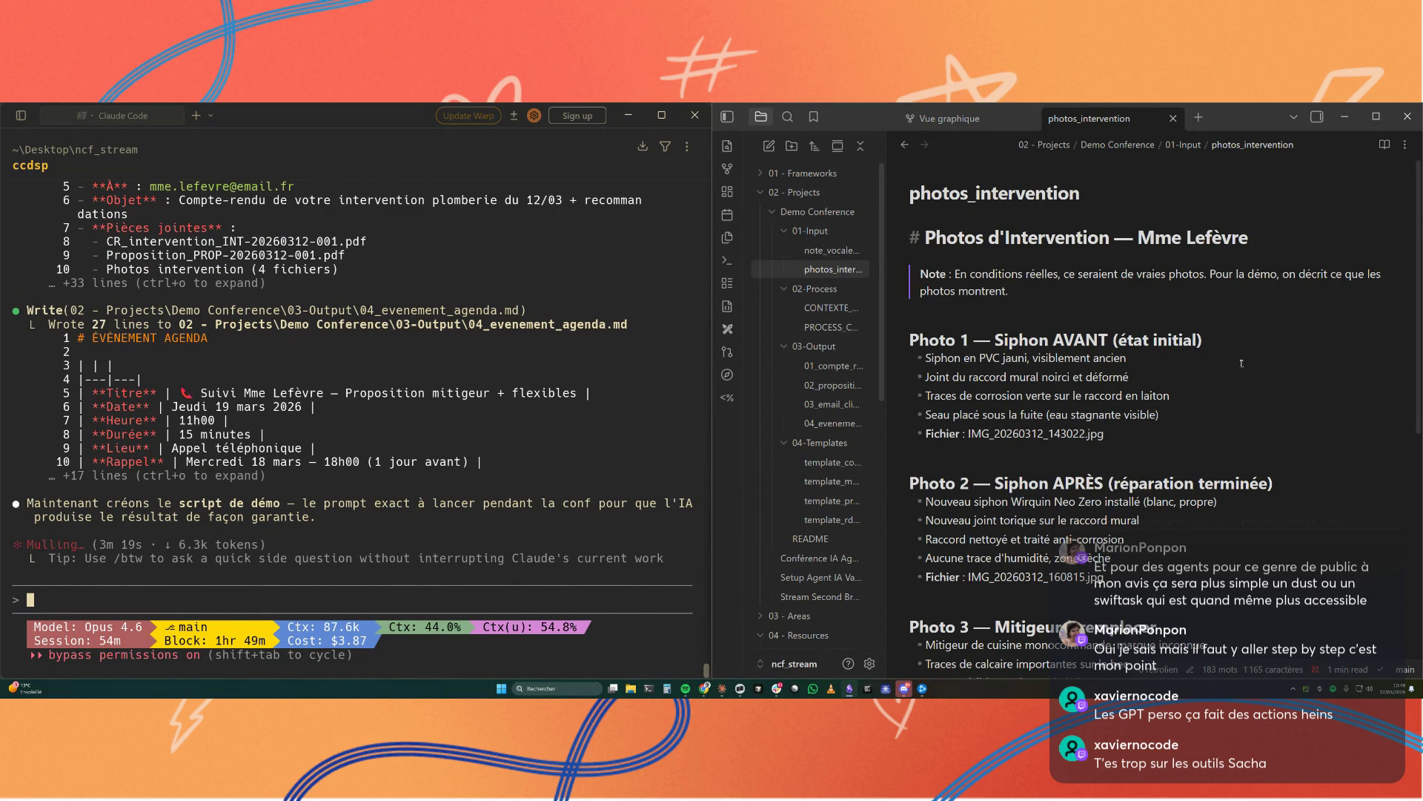
scroll(1241, 362, down, 3)
click(832, 307)
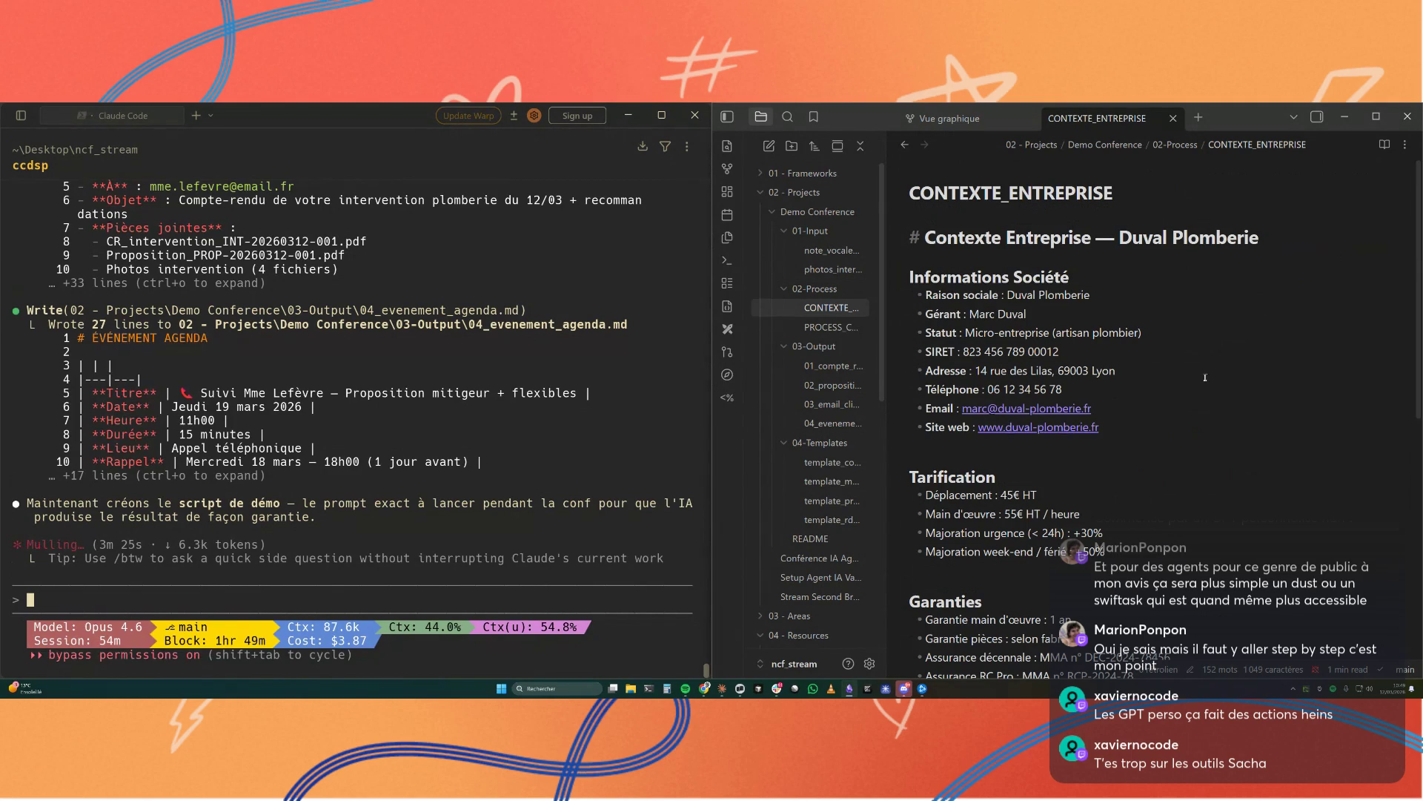
scroll(1204, 377, down, 2)
scroll(1204, 377, down, 1)
scroll(1196, 375, down, 2)
scroll(1185, 373, down, 1)
scroll(1173, 368, down, 1)
Step: Move from CONTEXTE_ENTREPRISE down to PROCESS_COMPLET and read its steps to the verification checklist
key(Down)
key(Return)
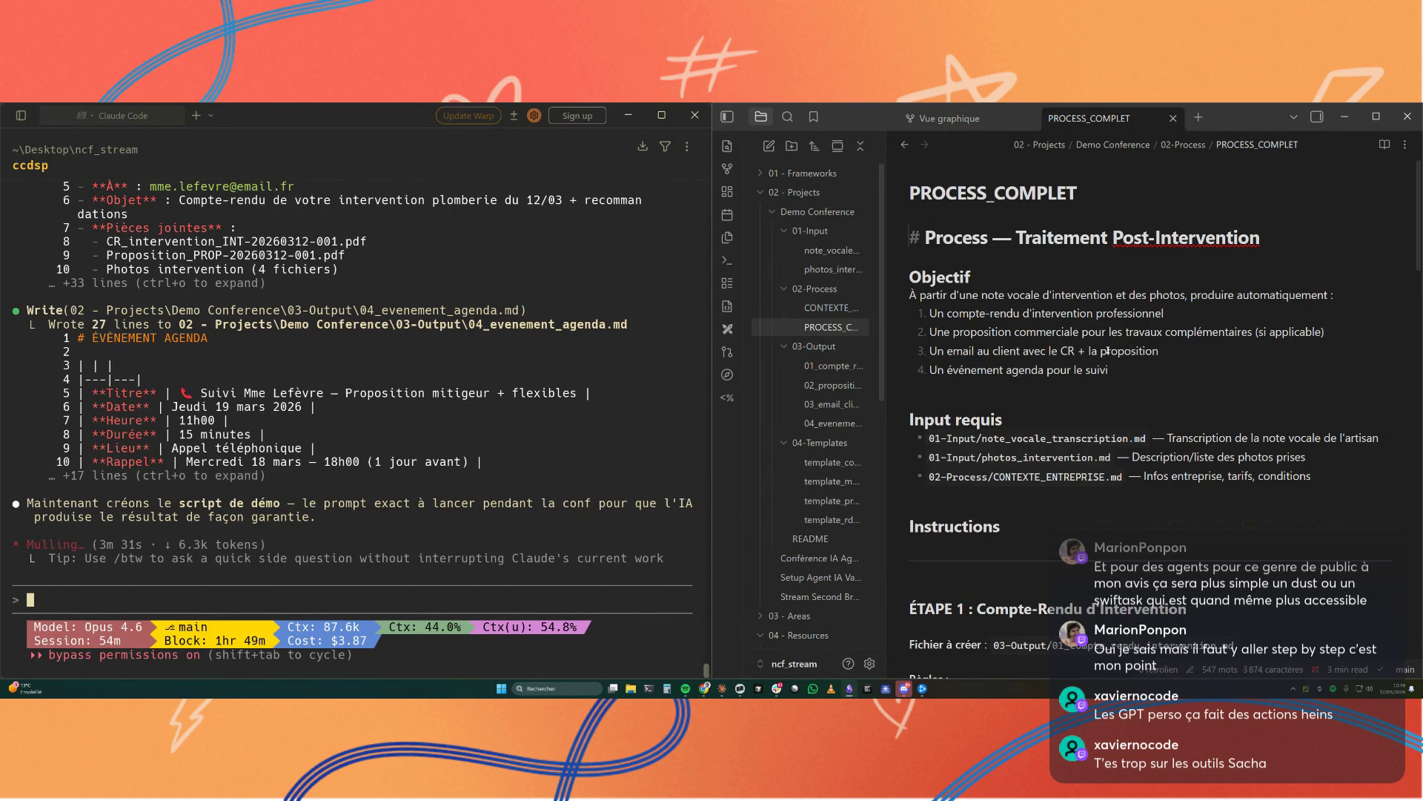
scroll(1108, 350, down, 3)
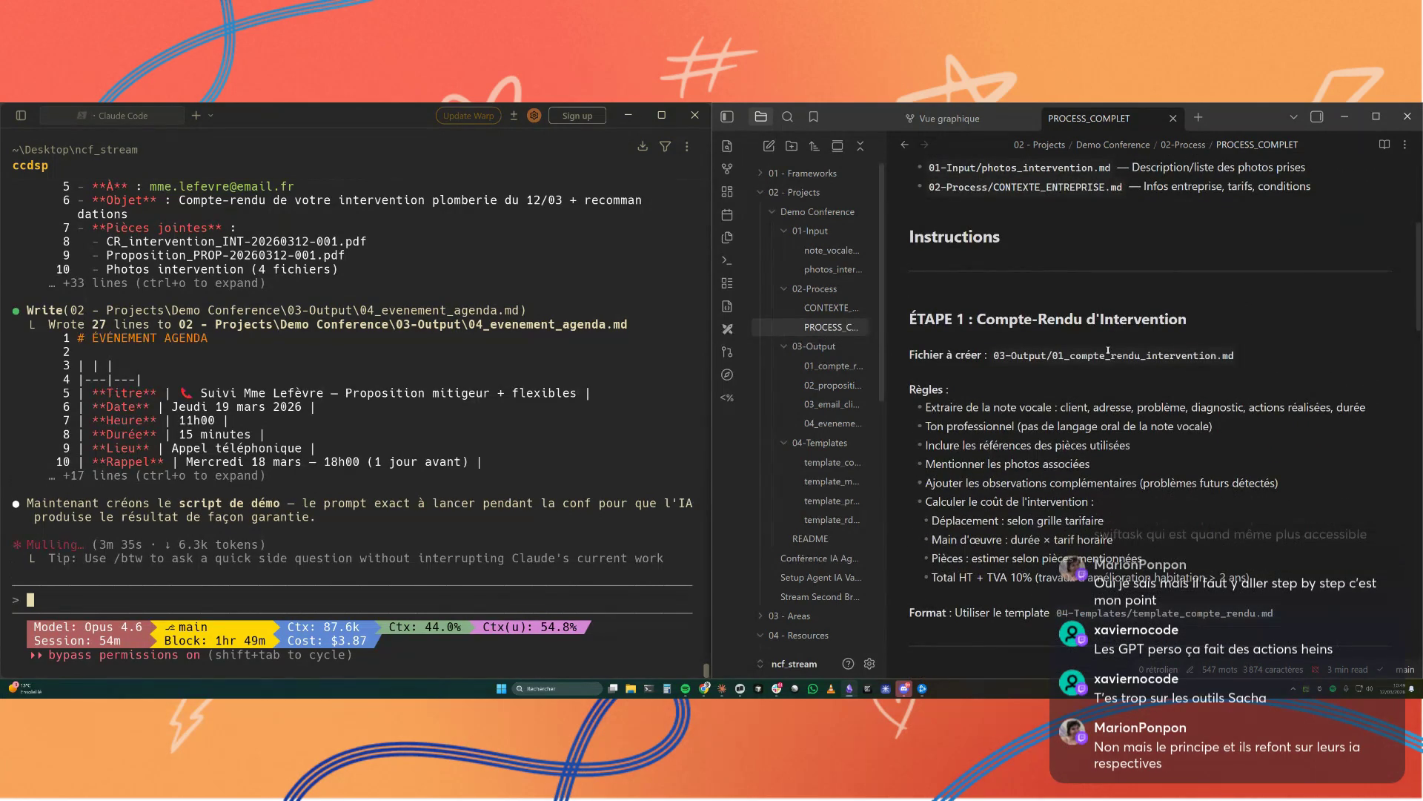
scroll(1108, 352, down, 3)
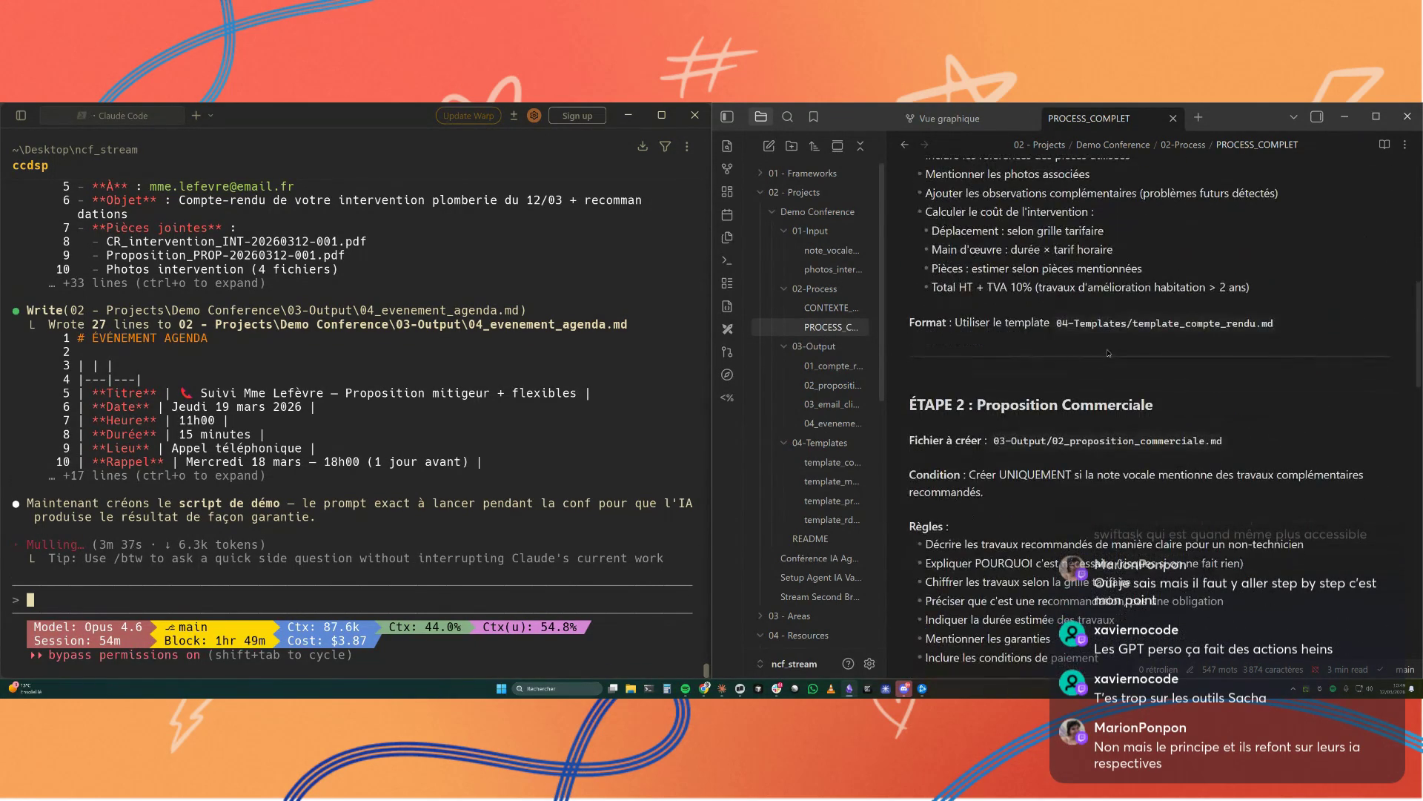
scroll(1109, 353, down, 1)
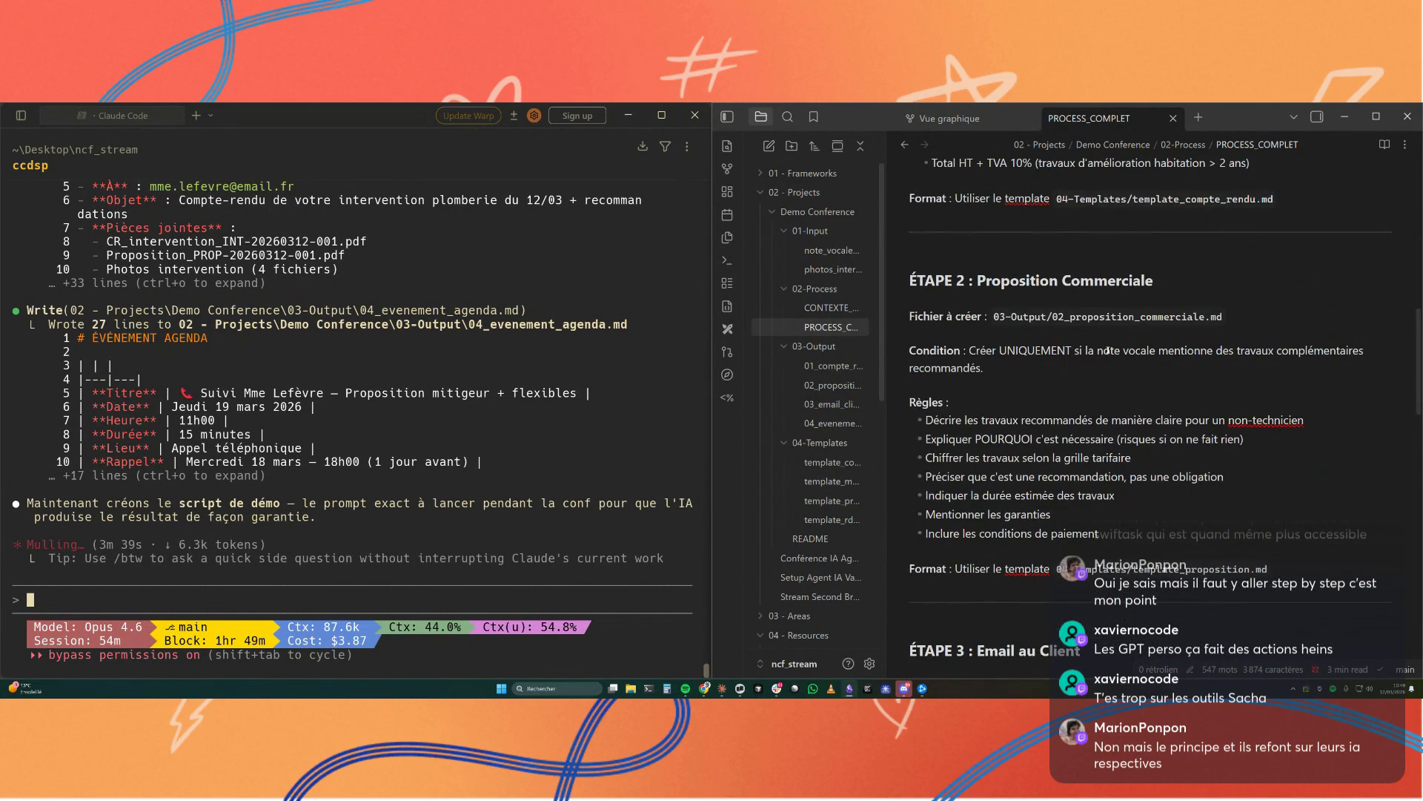
scroll(1108, 350, down, 2)
scroll(1108, 350, down, 1)
scroll(1109, 350, down, 2)
scroll(1109, 351, down, 1)
scroll(1109, 352, down, 1)
scroll(1108, 352, down, 1)
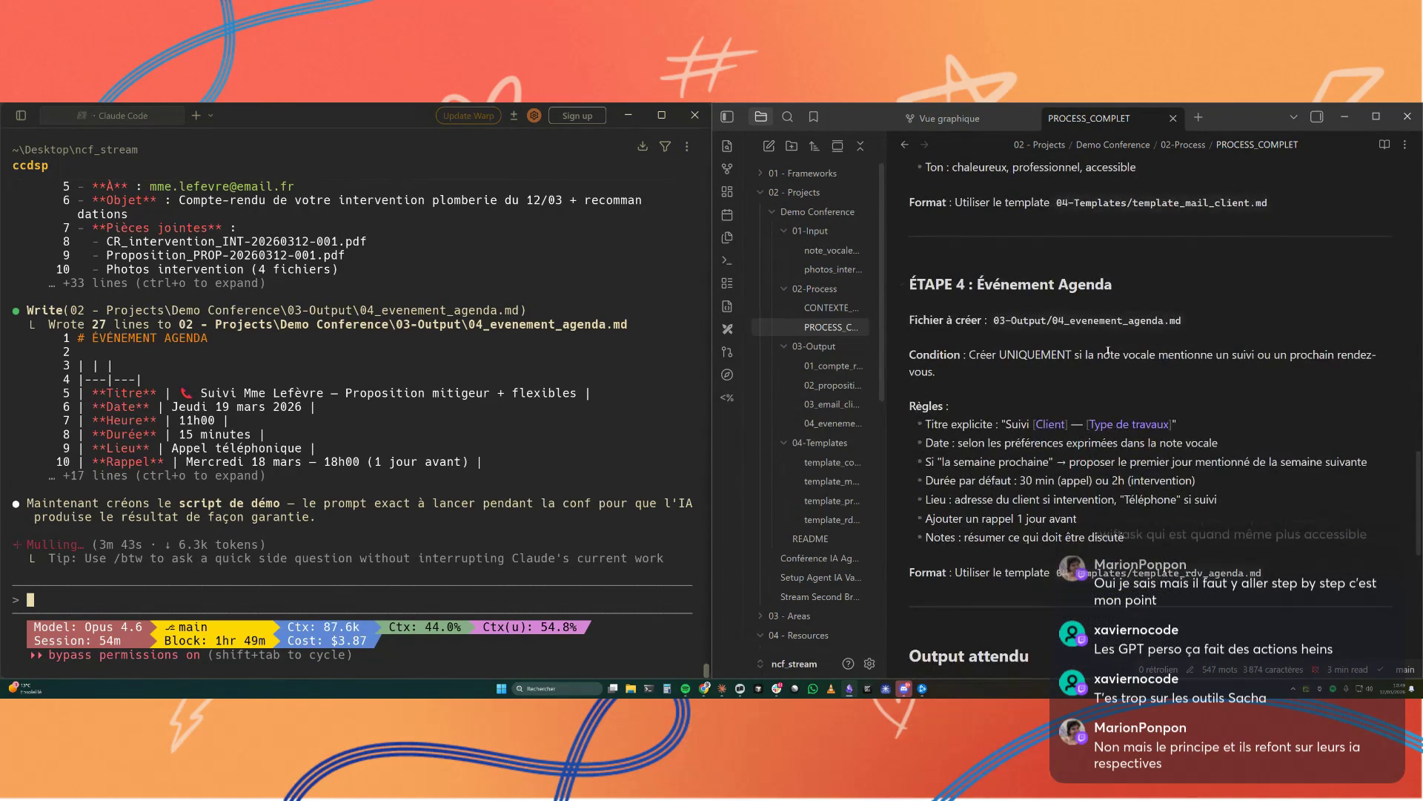
scroll(1107, 351, down, 2)
scroll(1108, 352, down, 1)
scroll(1108, 350, down, 1)
scroll(1108, 350, down, 1)
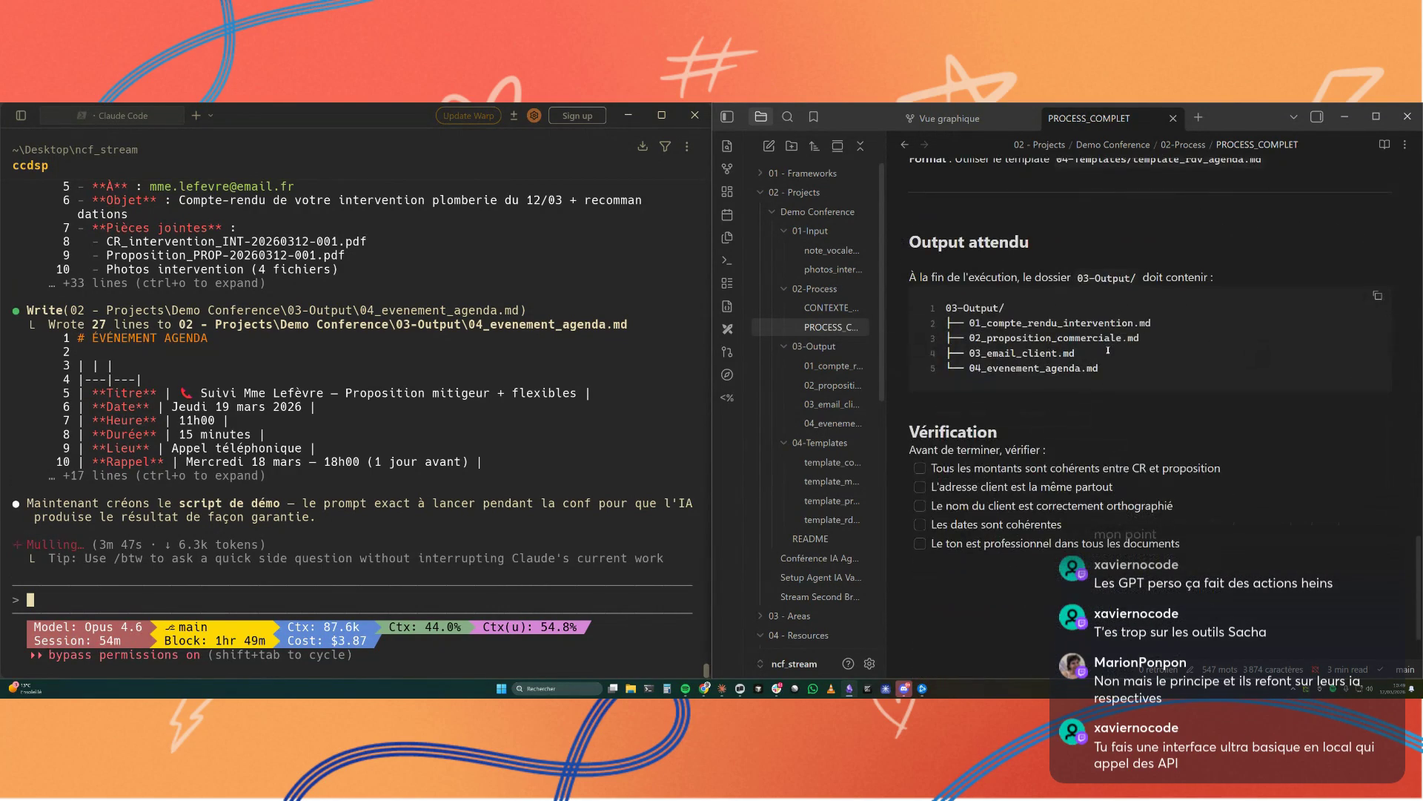
Step: Review 01_compte_rendu_intervention and 02_proposition_commerciale, then open 03_email_client
click(834, 365)
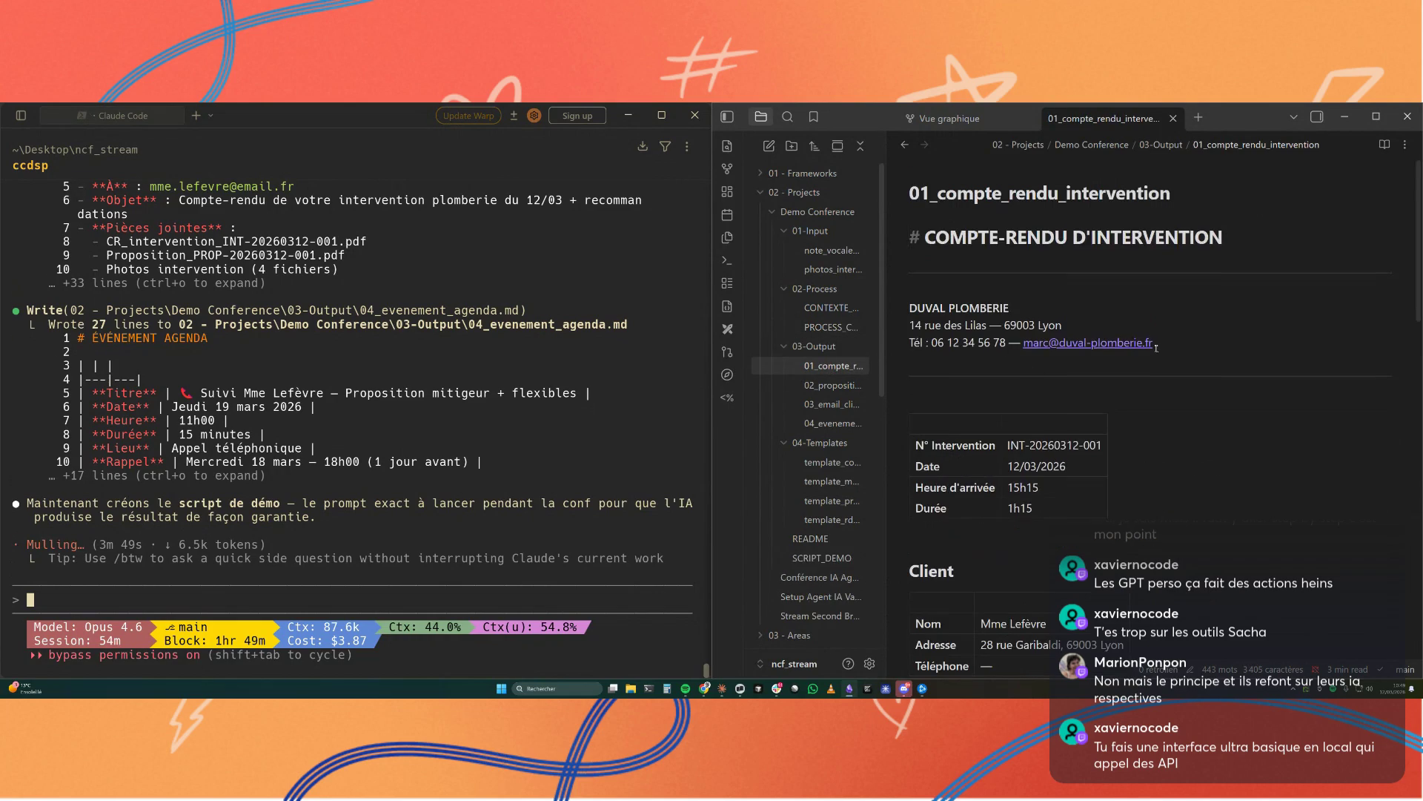
scroll(1157, 348, down, 3)
scroll(1156, 348, down, 3)
scroll(1157, 348, down, 2)
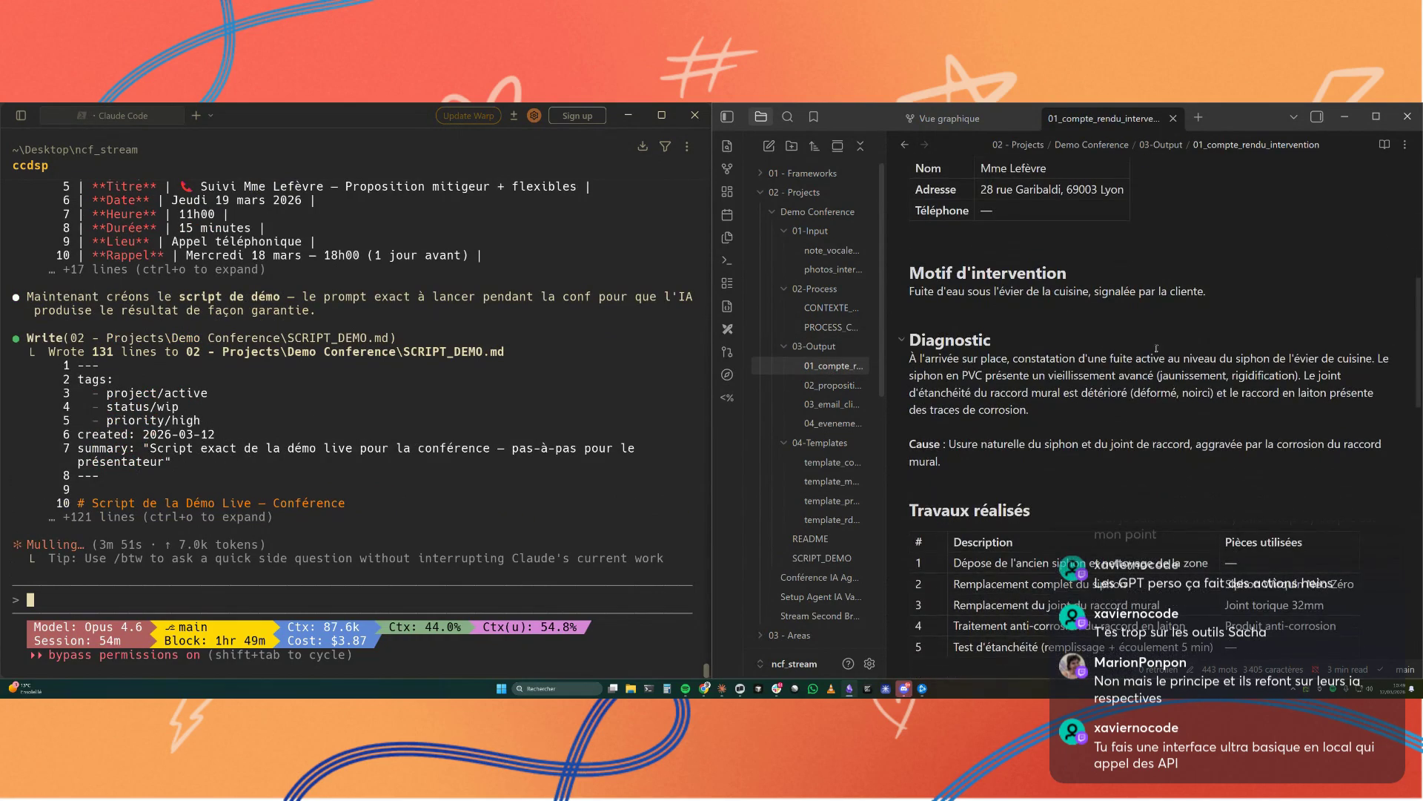
scroll(1107, 340, down, 2)
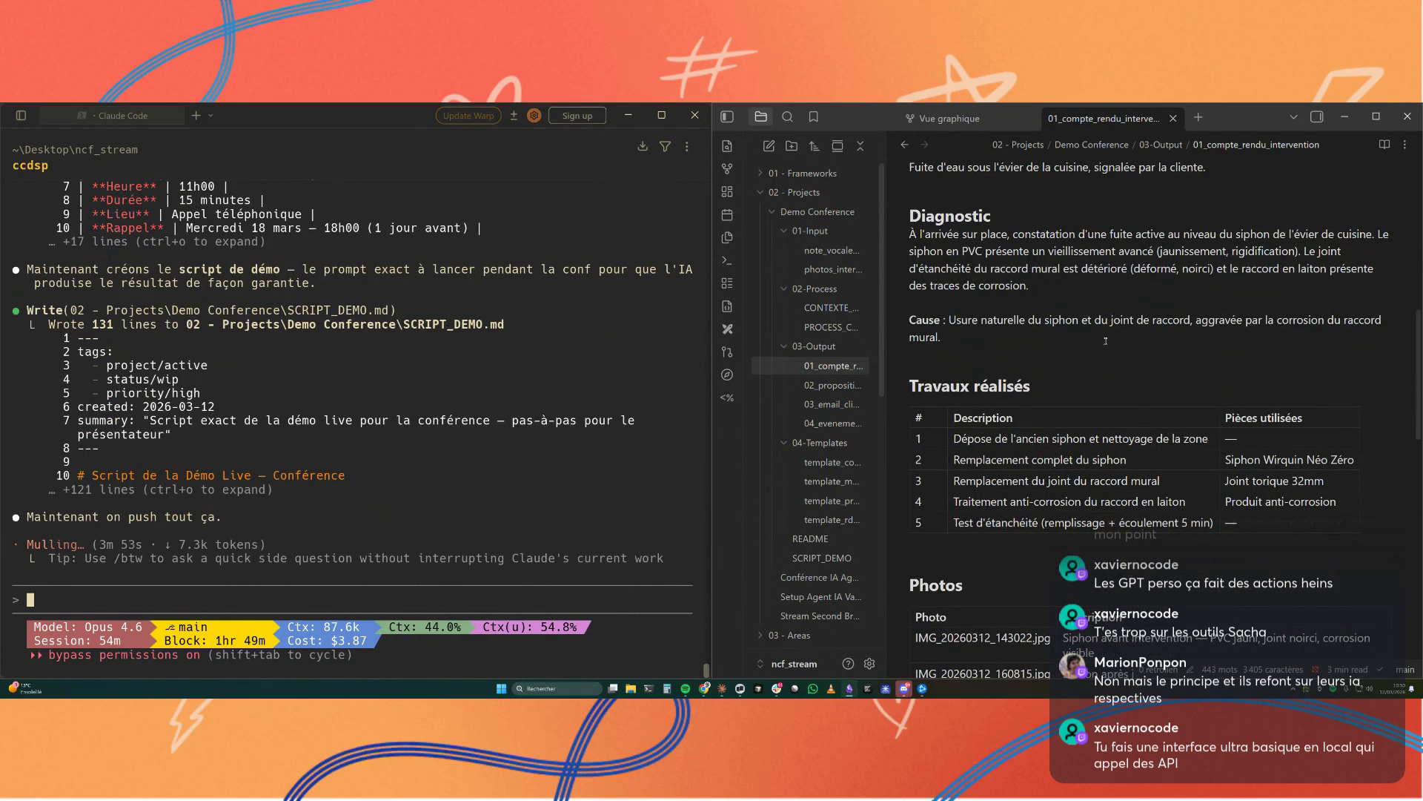
scroll(1106, 341, down, 2)
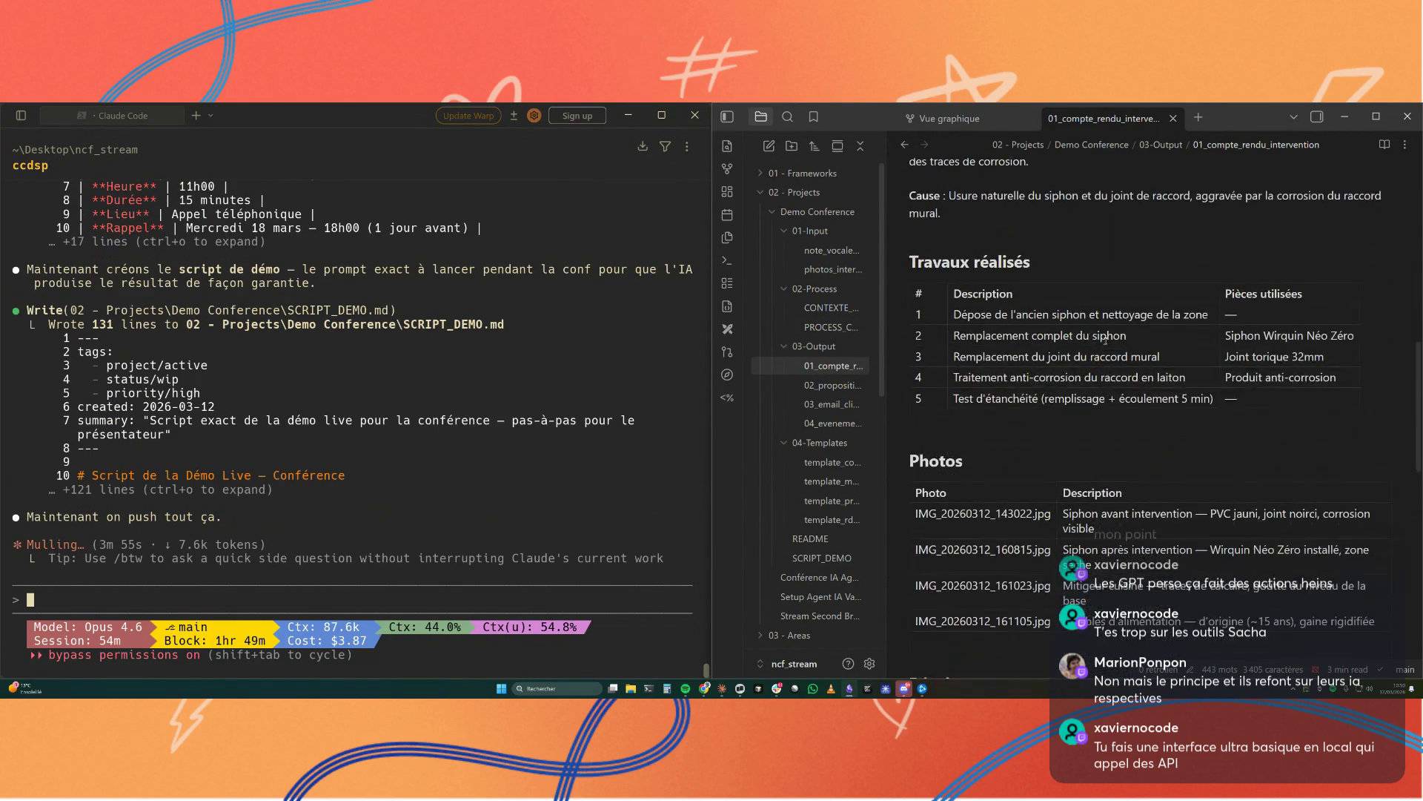
scroll(1105, 340, down, 2)
scroll(1106, 340, down, 2)
scroll(1106, 340, down, 3)
scroll(1106, 341, down, 1)
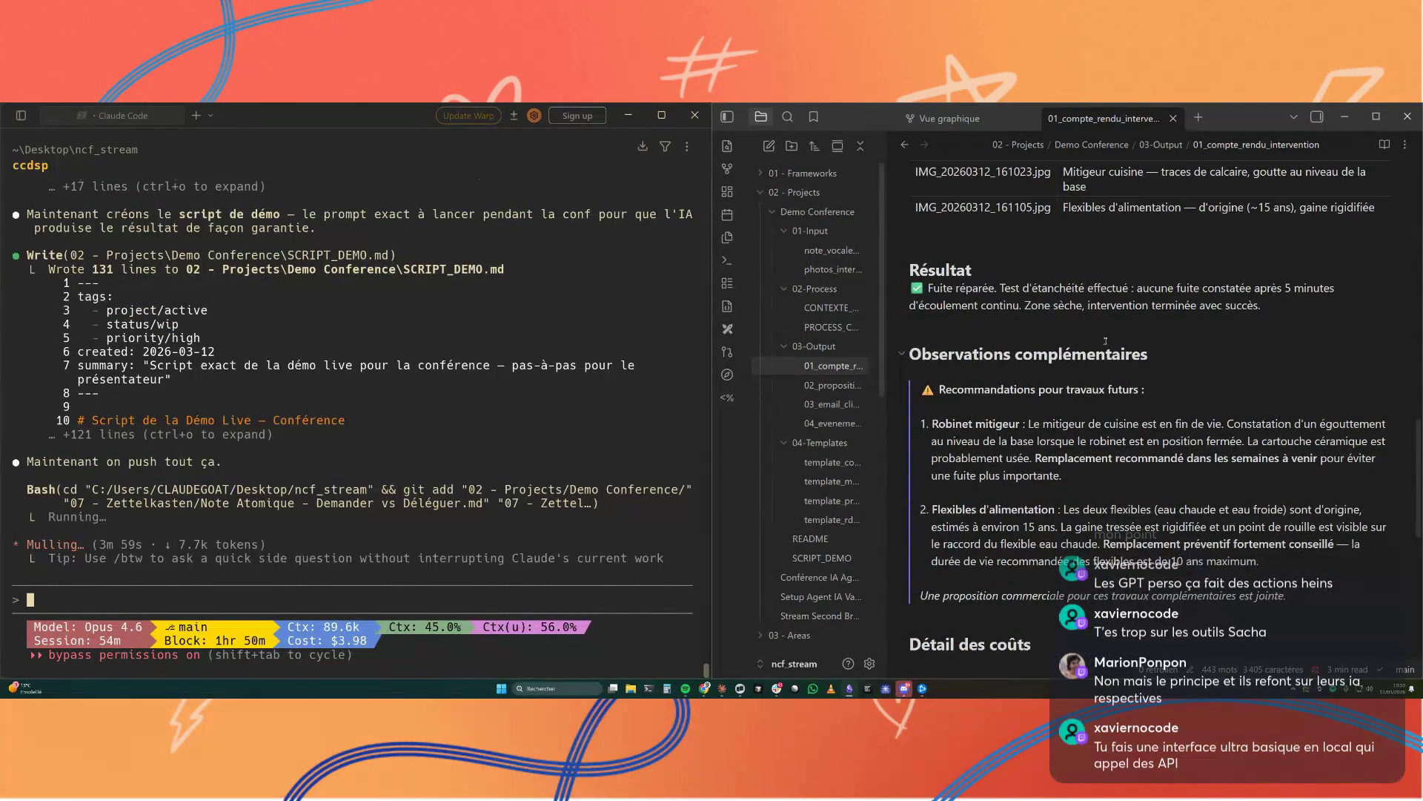
scroll(1106, 341, down, 2)
scroll(1107, 340, down, 2)
scroll(1107, 341, down, 1)
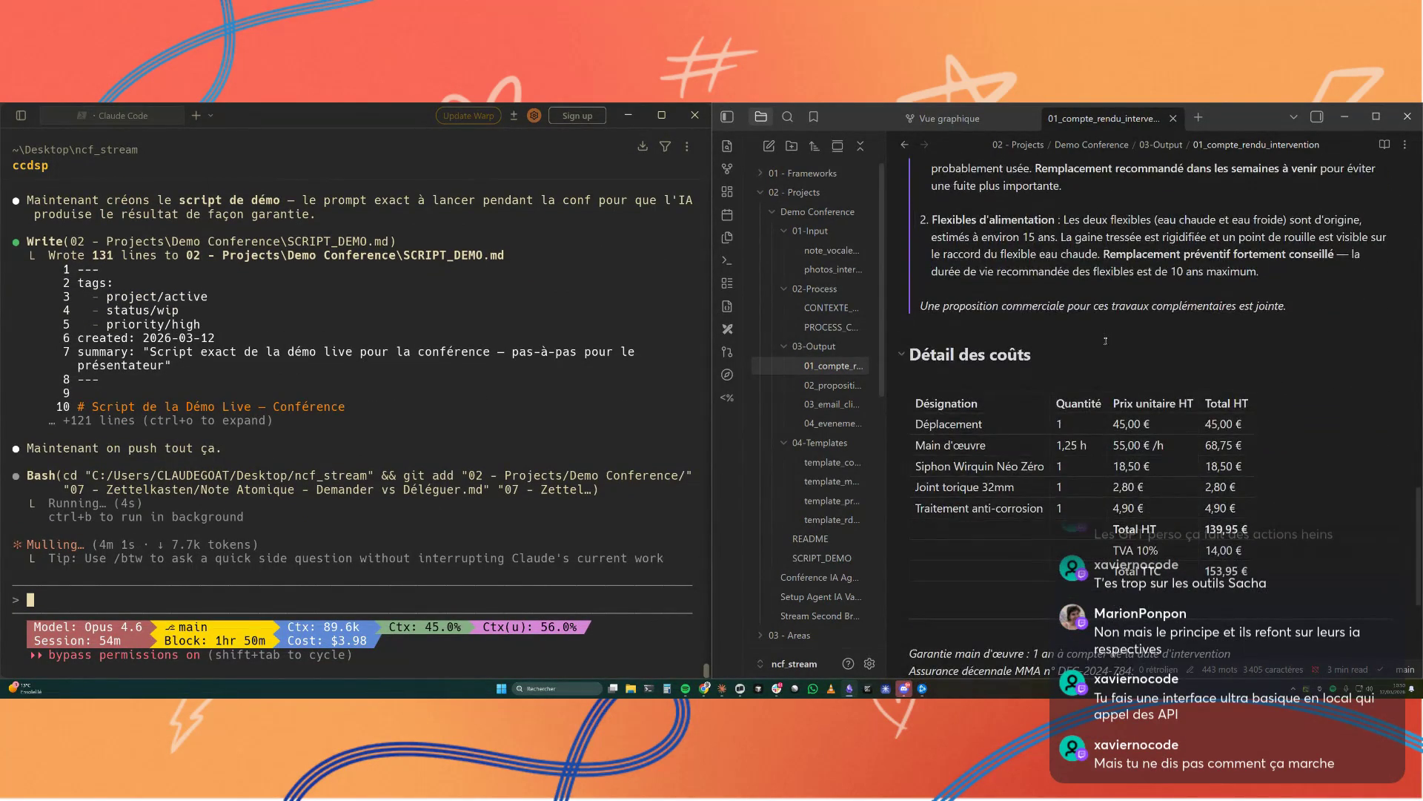
scroll(1106, 340, down, 1)
click(834, 386)
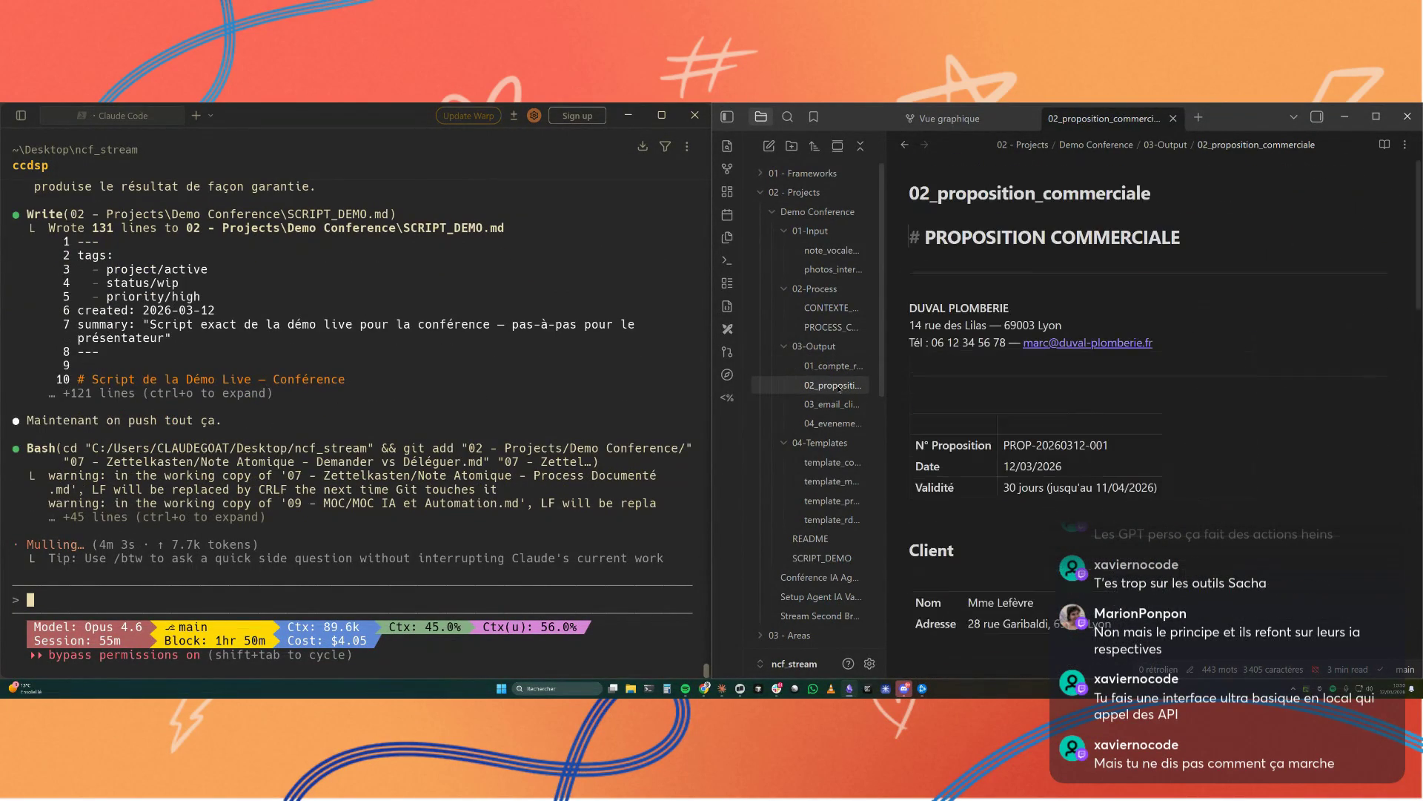
scroll(1111, 425, down, 3)
scroll(1146, 420, down, 2)
scroll(1180, 416, down, 3)
scroll(1180, 416, down, 1)
scroll(1181, 416, down, 1)
scroll(1181, 416, down, 1)
scroll(1181, 417, down, 2)
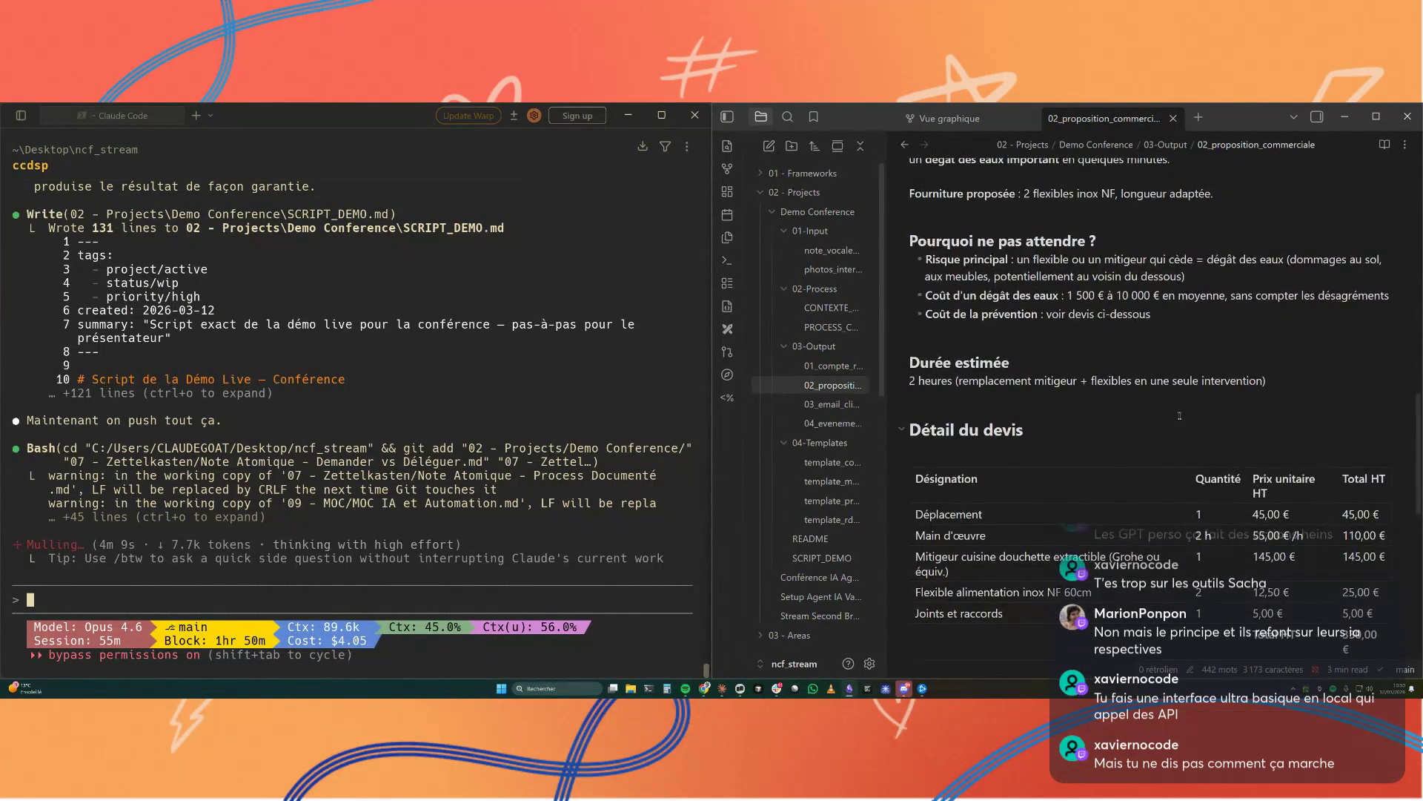
scroll(1180, 416, down, 2)
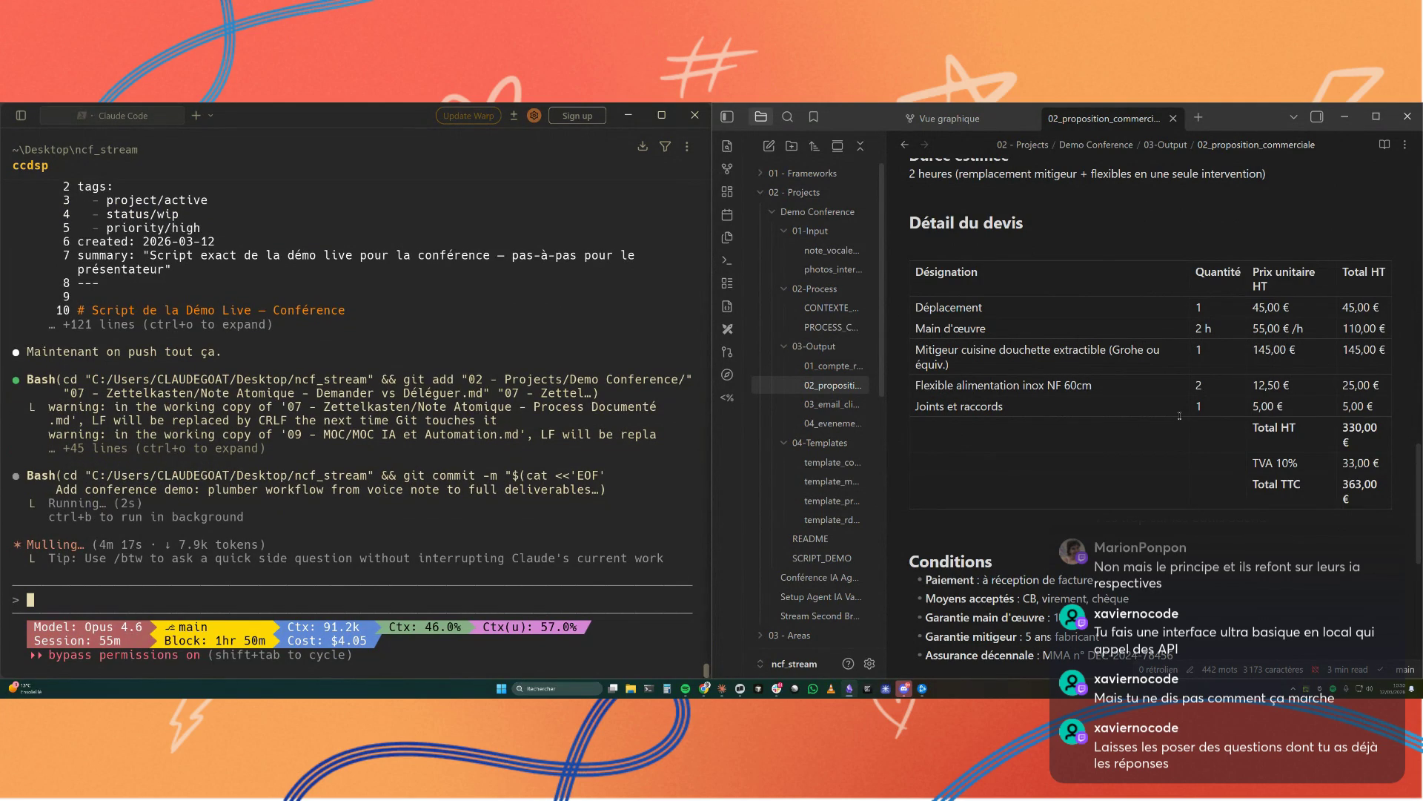
scroll(1181, 417, down, 2)
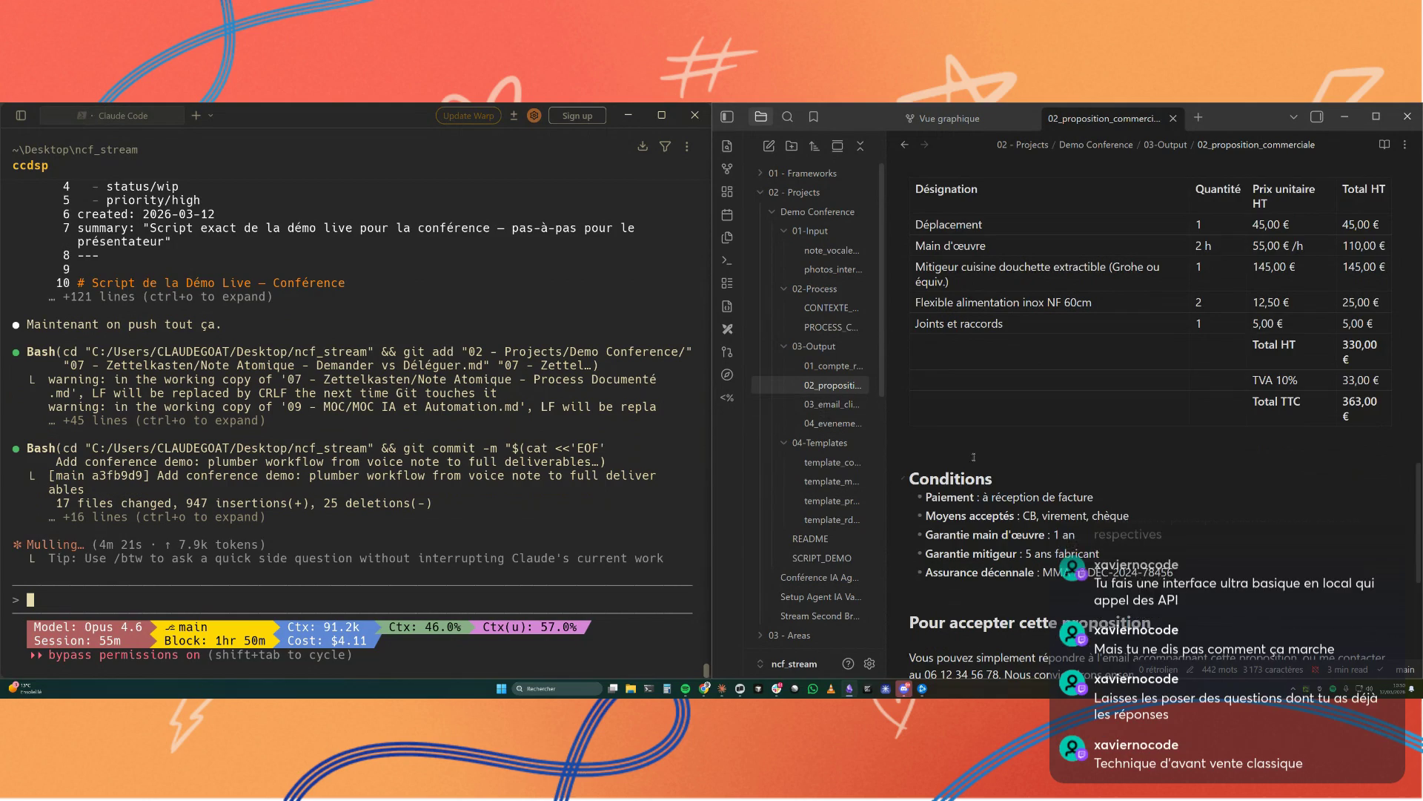
scroll(1113, 445, down, 3)
click(782, 402)
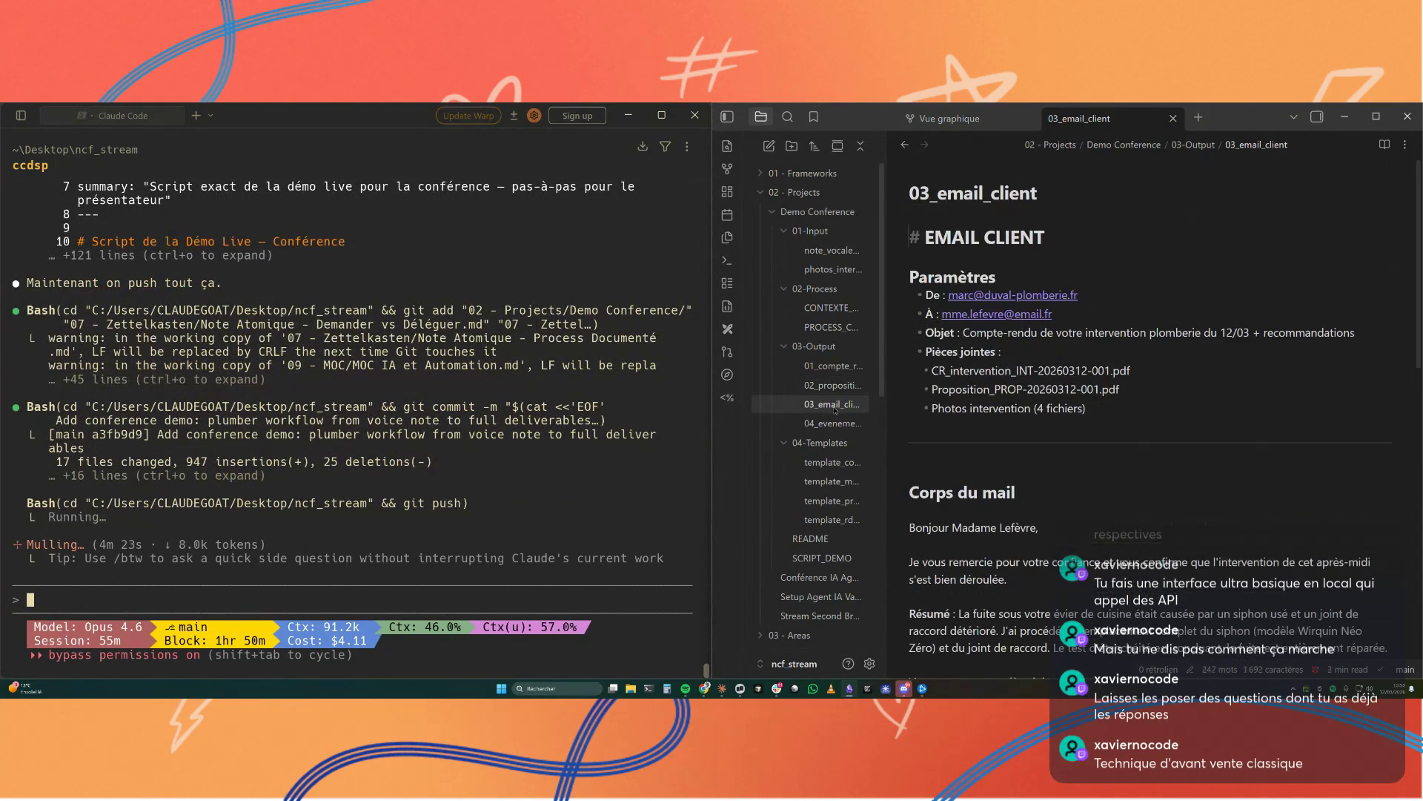
scroll(1147, 421, down, 3)
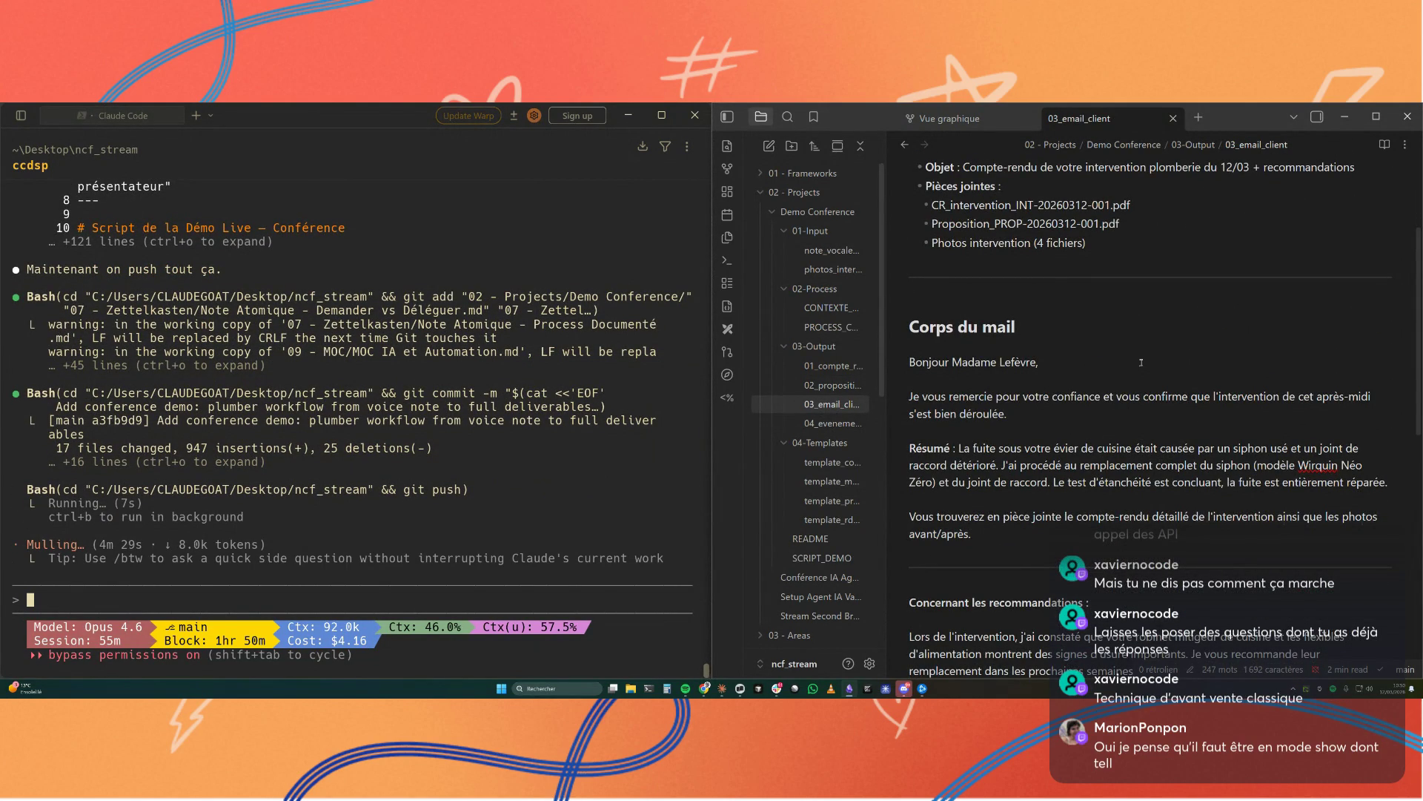
scroll(1141, 362, down, 4)
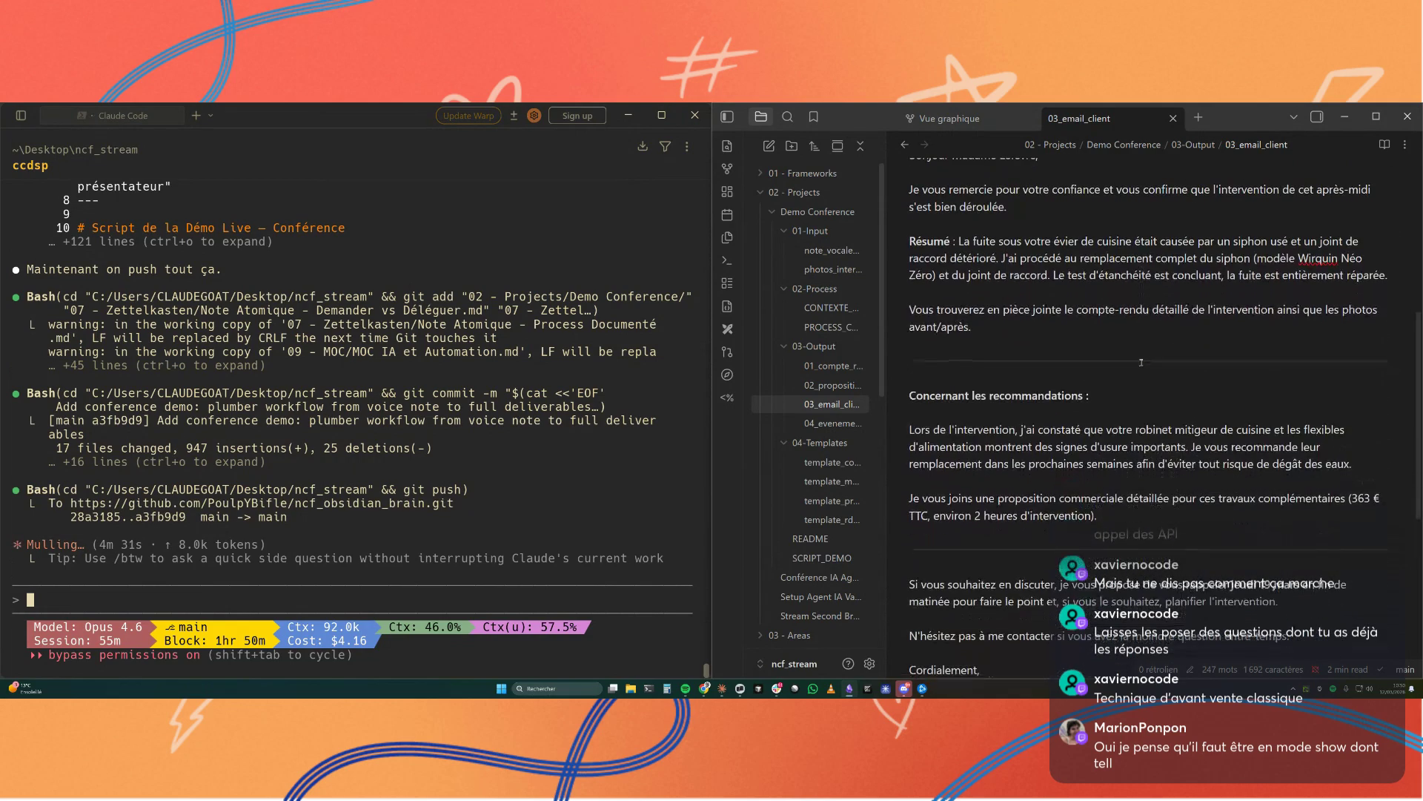
scroll(1141, 366, down, 2)
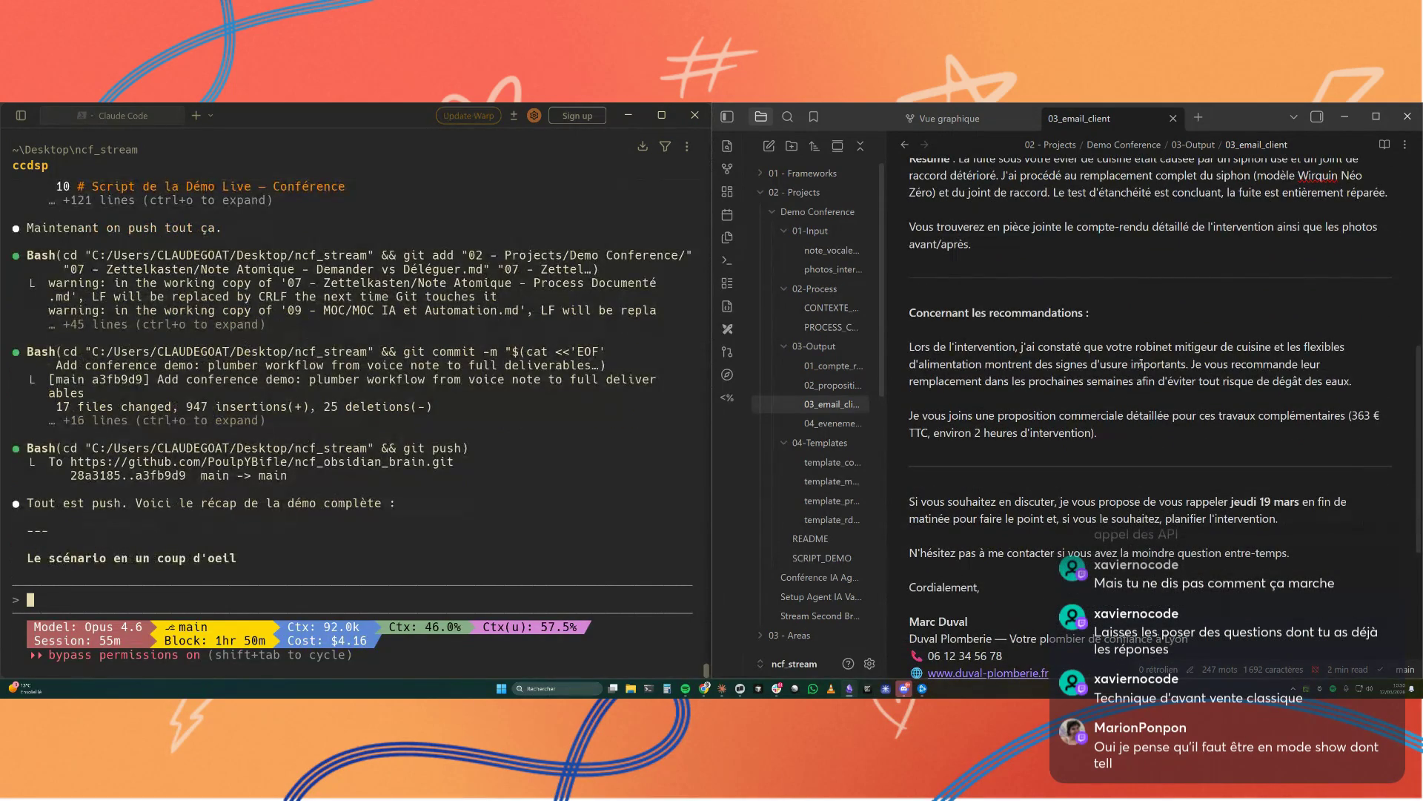
scroll(1140, 364, down, 2)
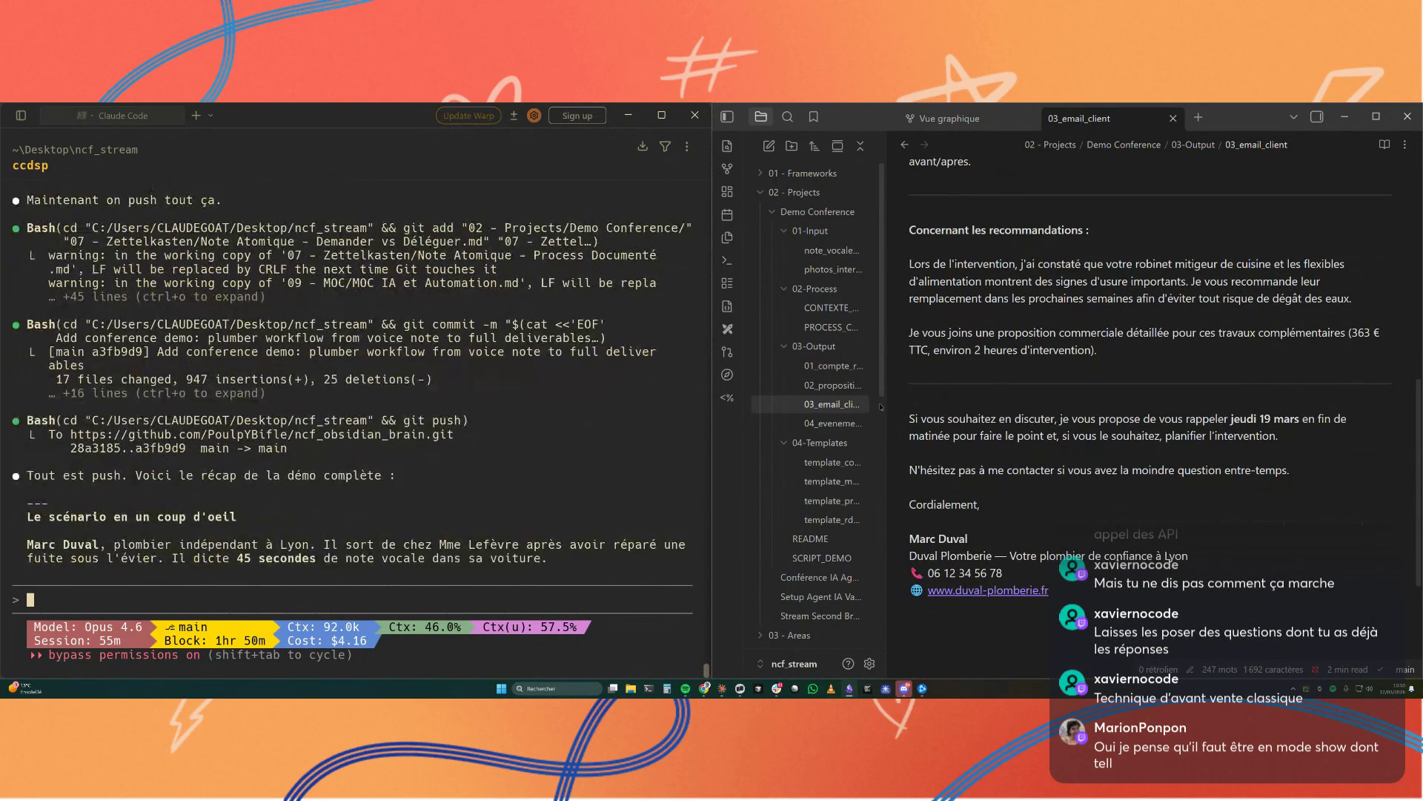
Step: Read 04_evenement_agenda, then open template_compte_rendu under 04-Templates
click(835, 423)
scroll(1054, 407, down, 2)
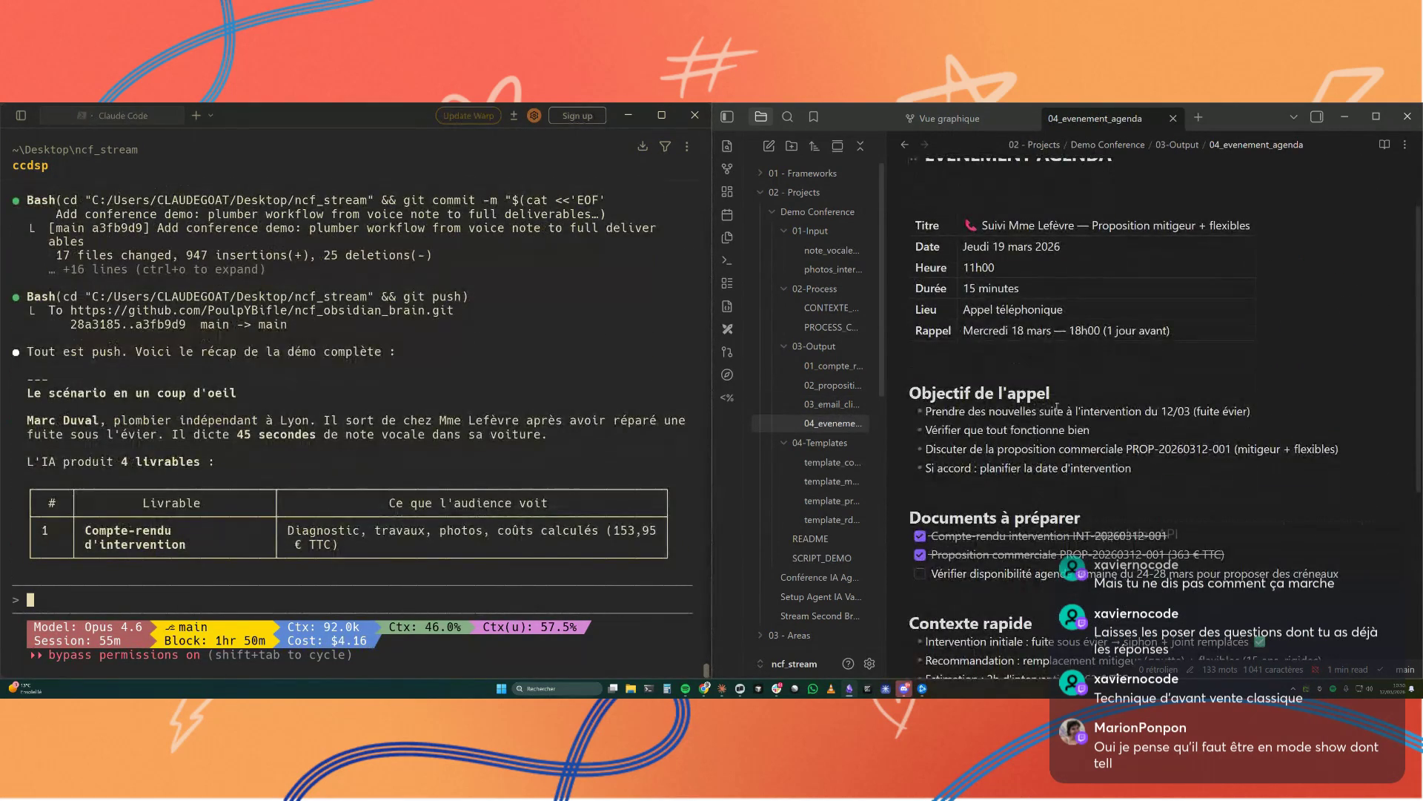
scroll(1054, 410, down, 5)
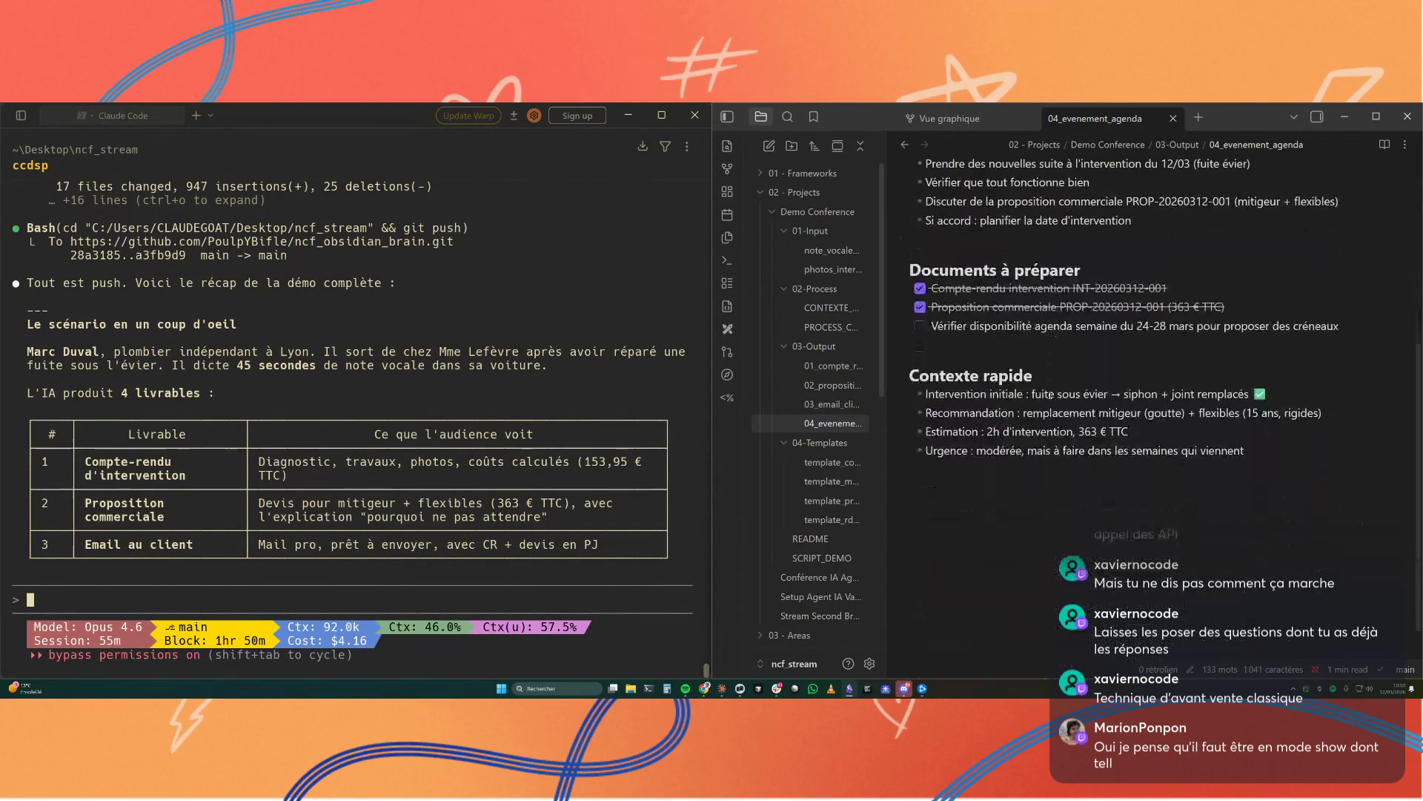
click(832, 461)
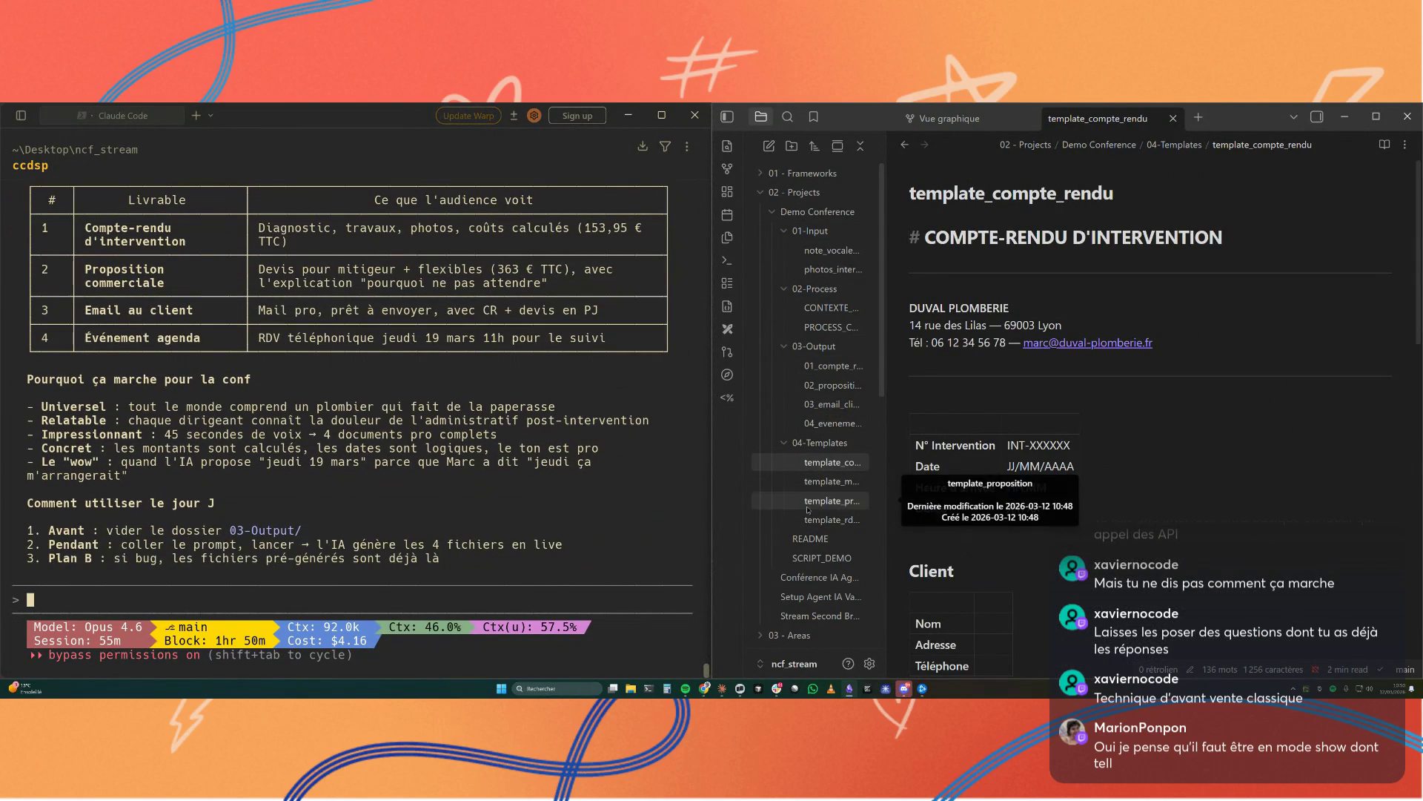
scroll(1118, 458, down, 1)
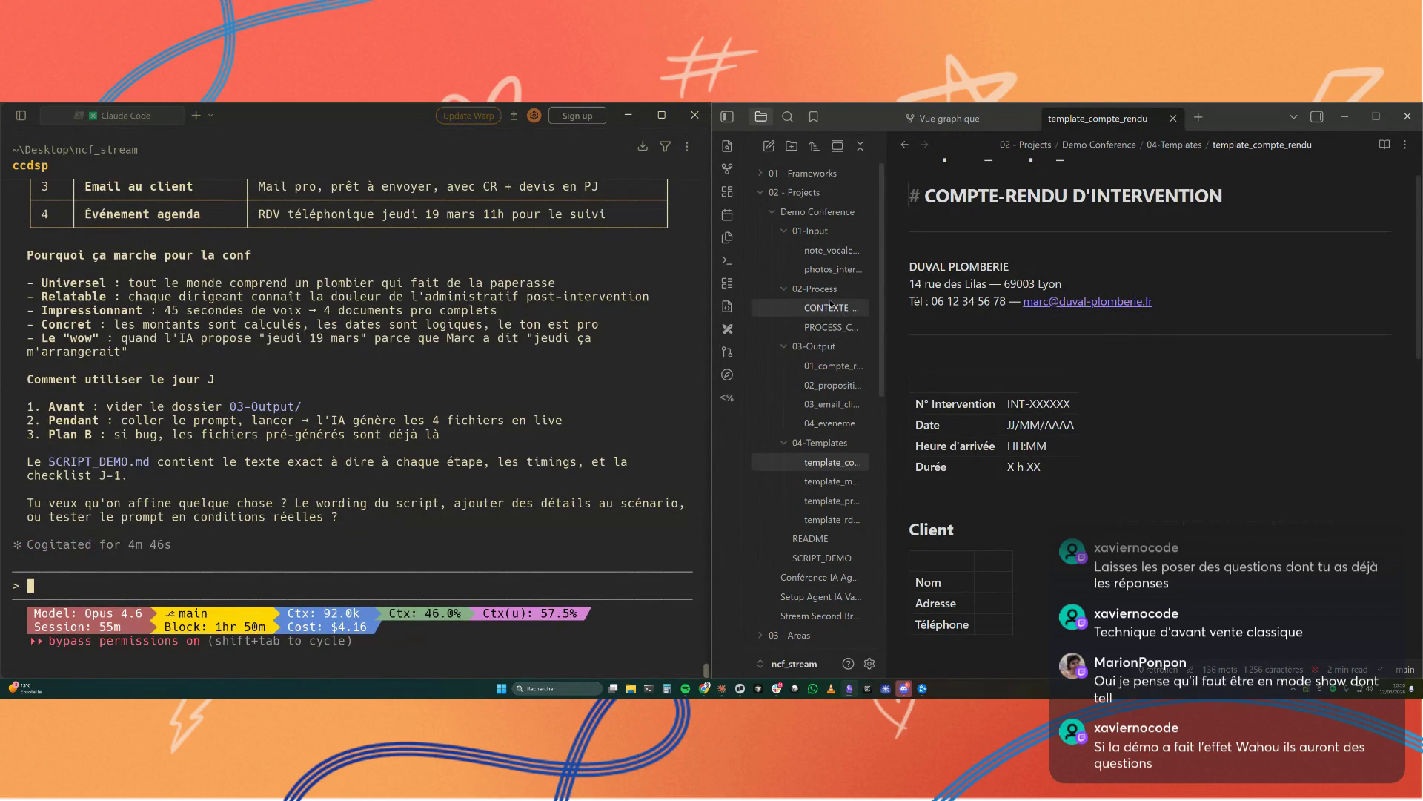
Step: Review CONTEXTE_ENTREPRISE's guarantees and tone sections, then switch to the Canva presentation
click(835, 308)
scroll(1126, 457, down, 3)
scroll(1126, 457, down, 2)
scroll(1125, 456, up, 1)
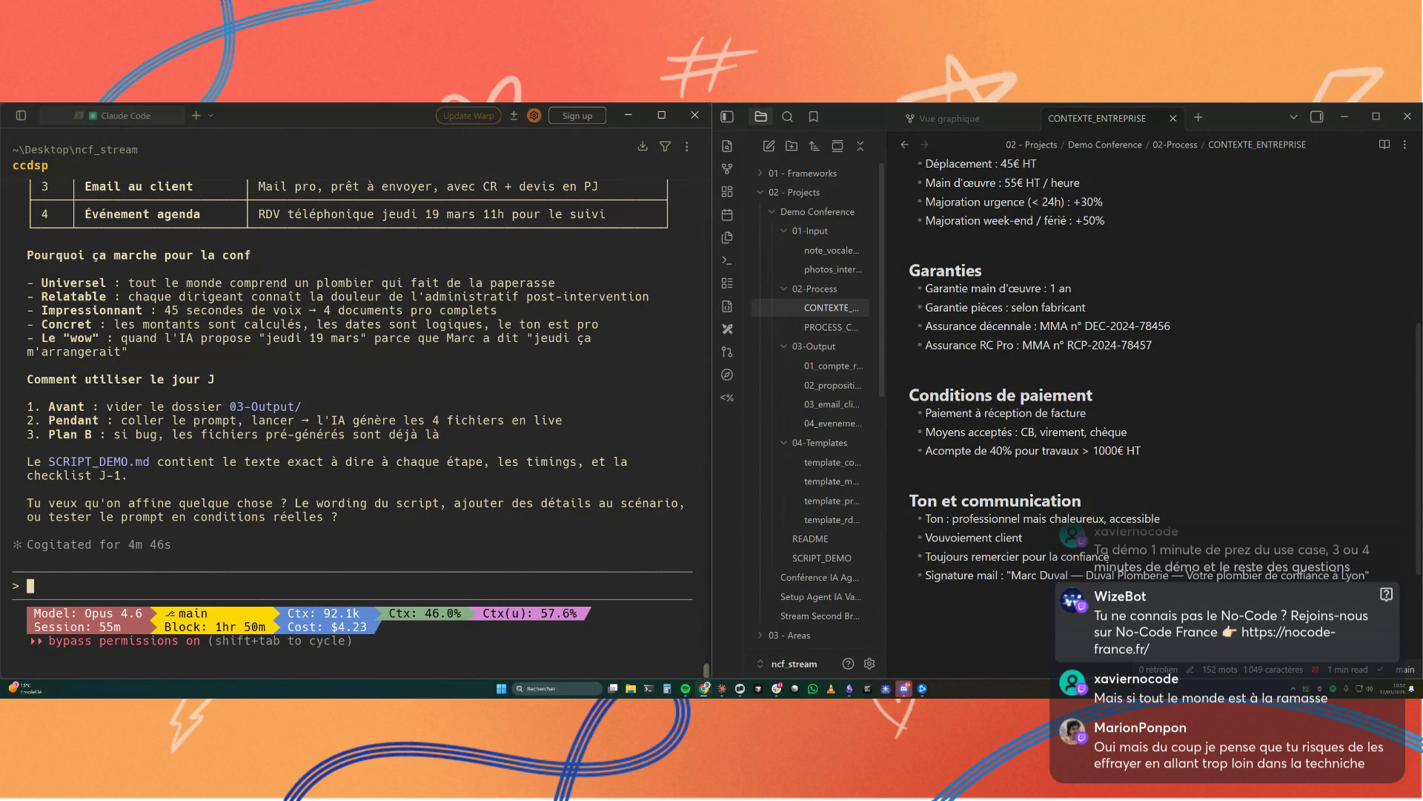
key(alt+Tab)
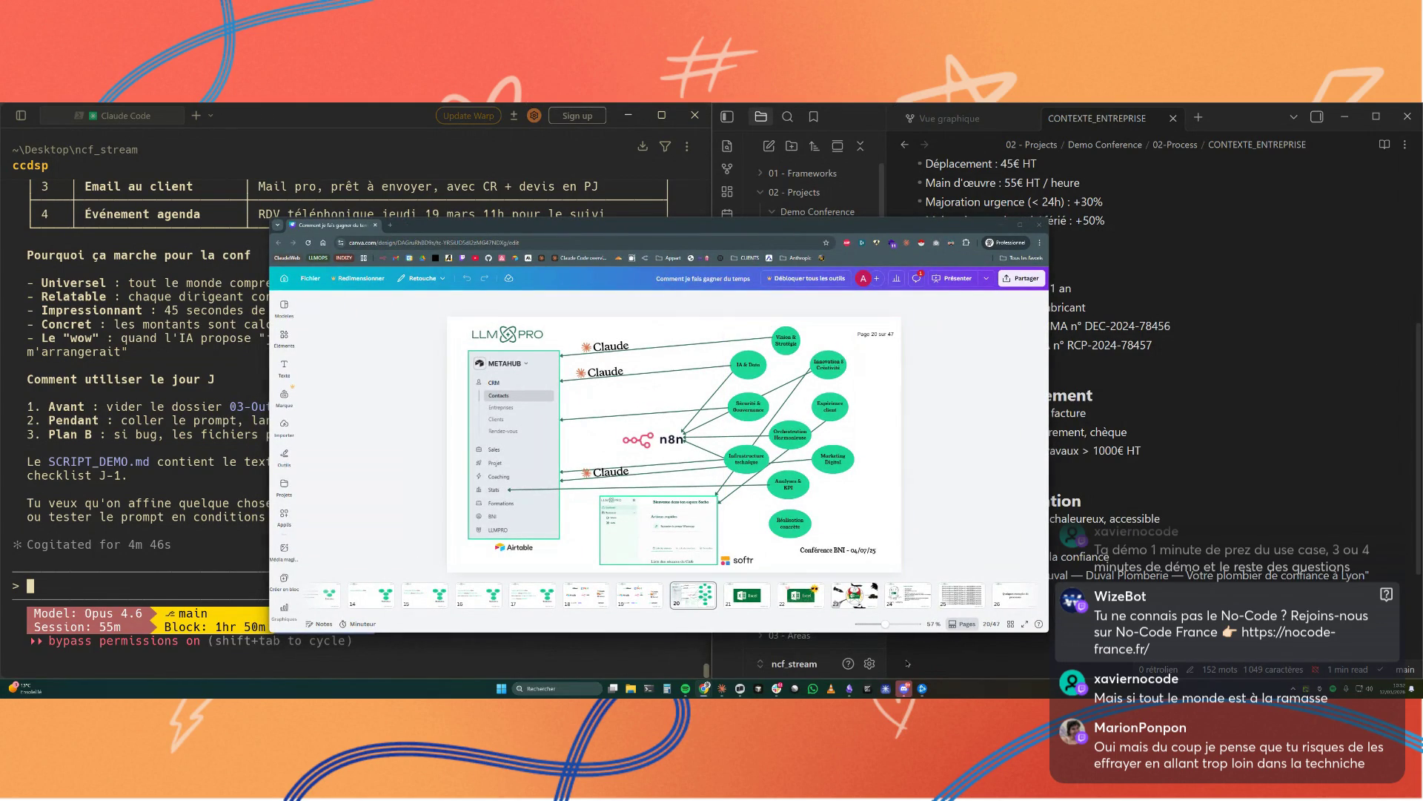
Step: Zoom into the Canva deck, jump to slide 23 with the Excel pentagram, and start a new browser tab
drag(887, 625, 886, 626)
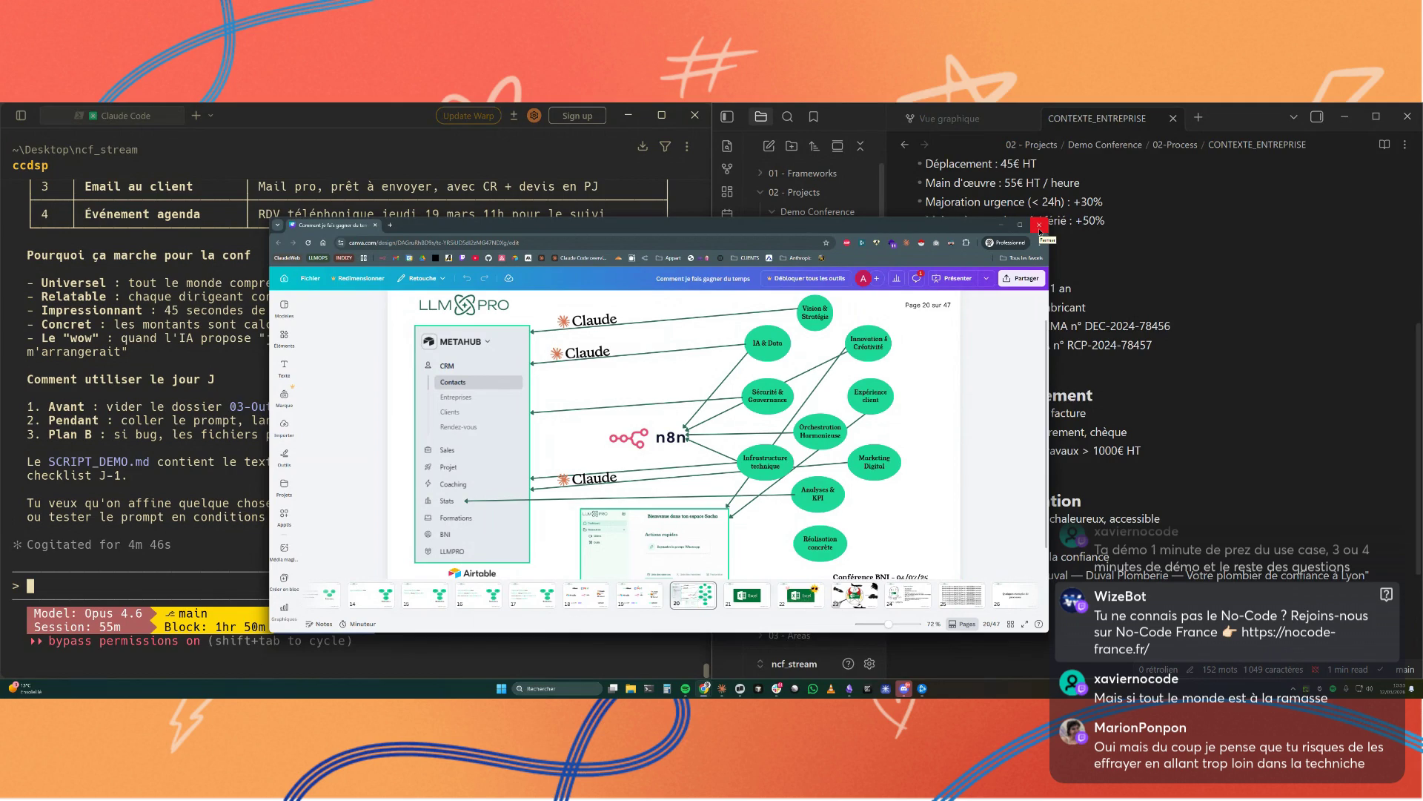
click(849, 600)
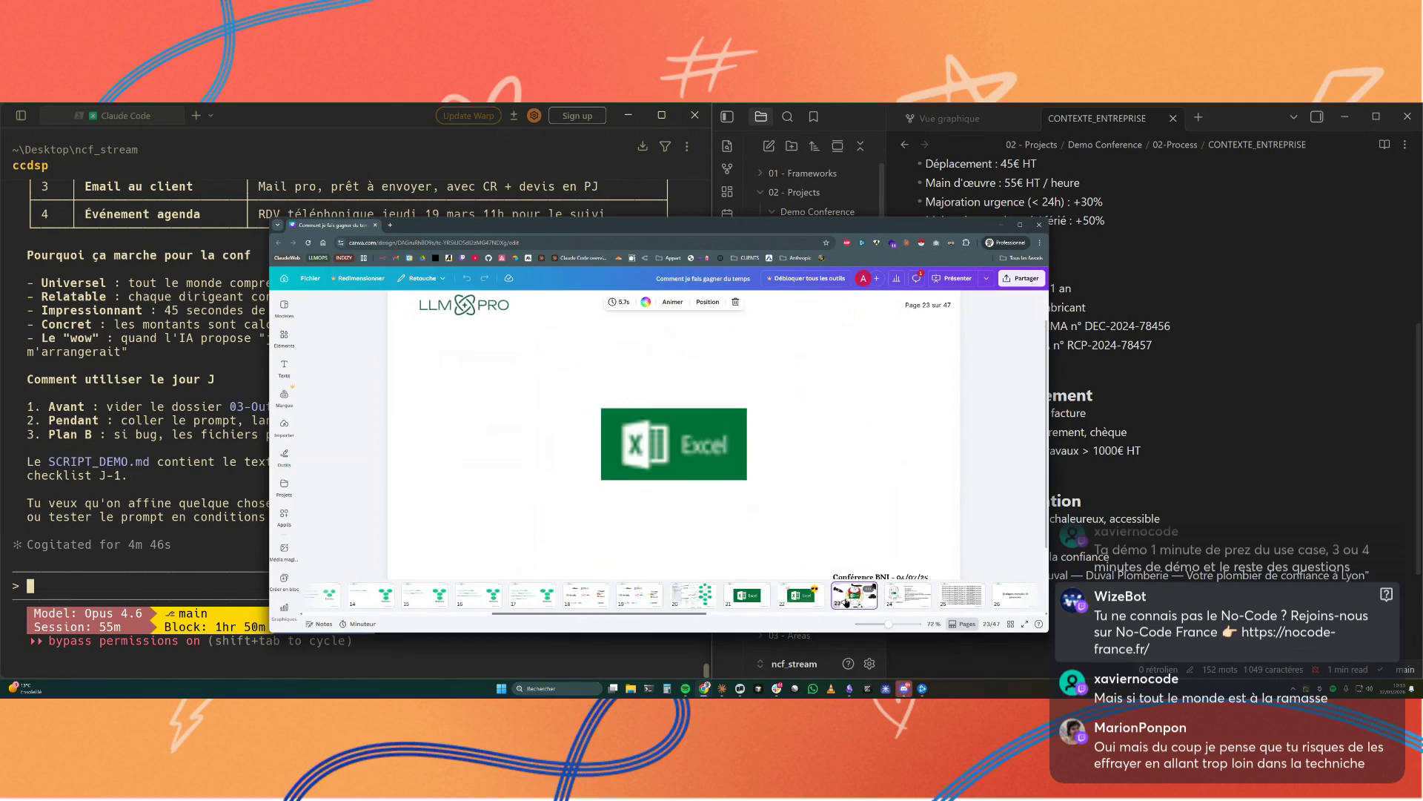
drag(702, 631, 702, 670)
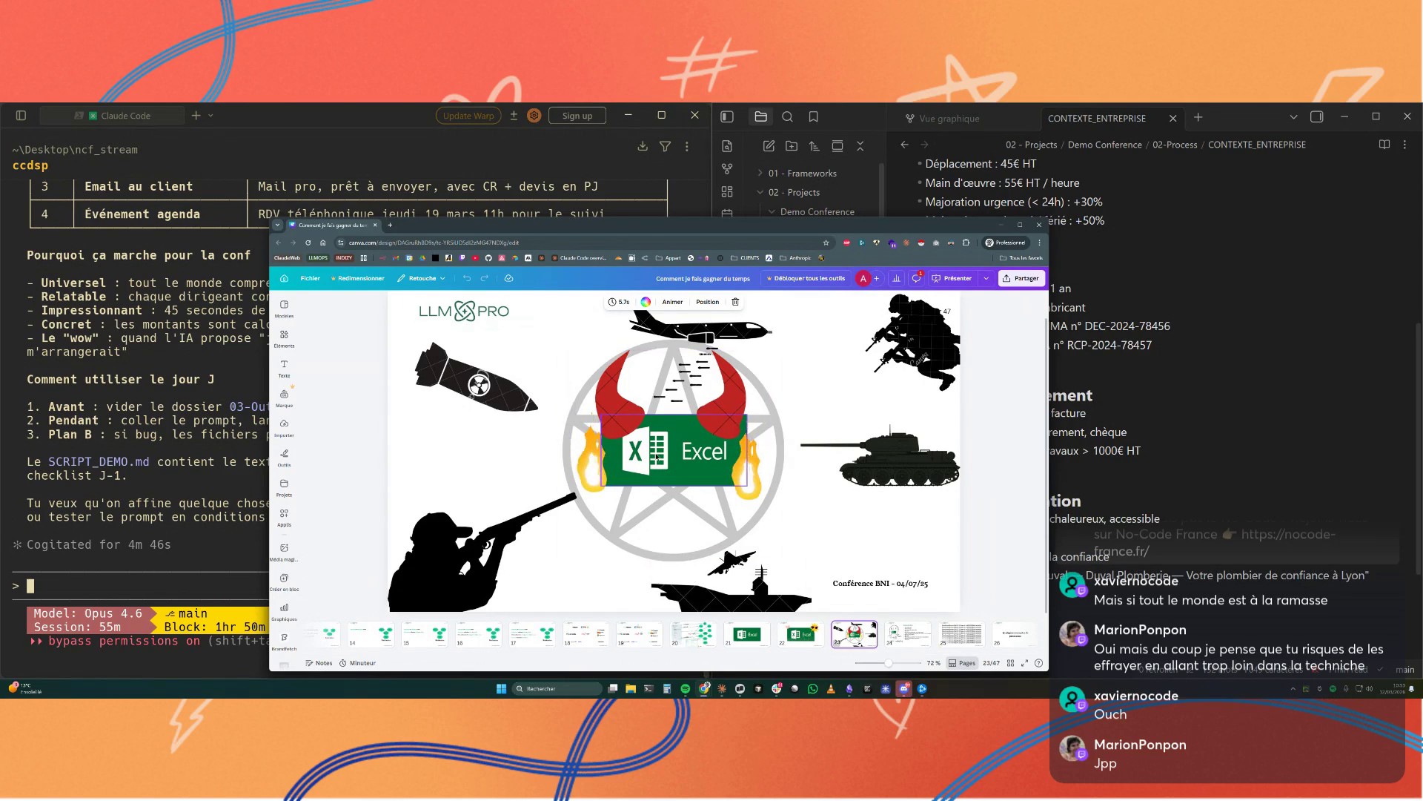
click(396, 226)
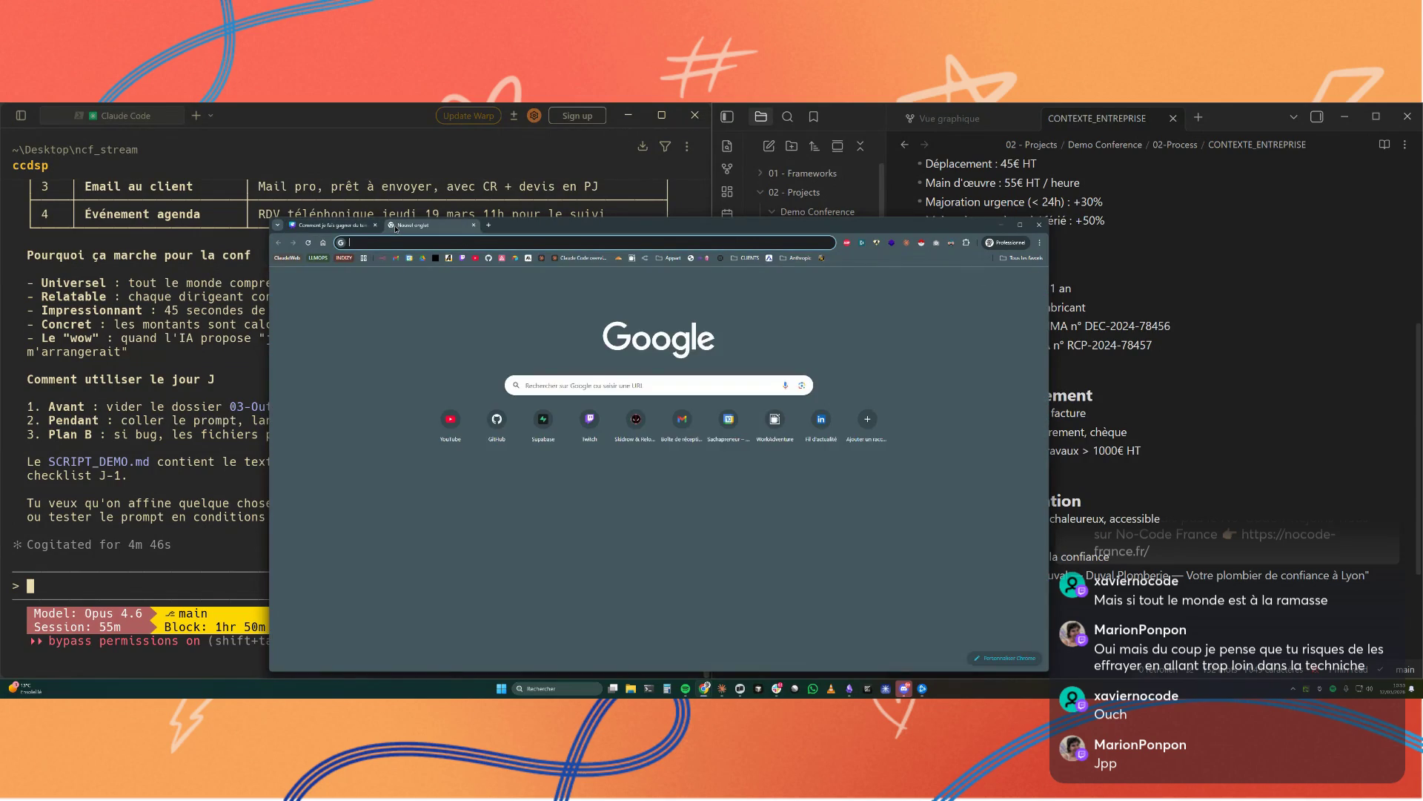
text(claude excel)
Step: Search Google for 'claude excel', load the Claude in Excel result, and switch its address to the English page
key(Return)
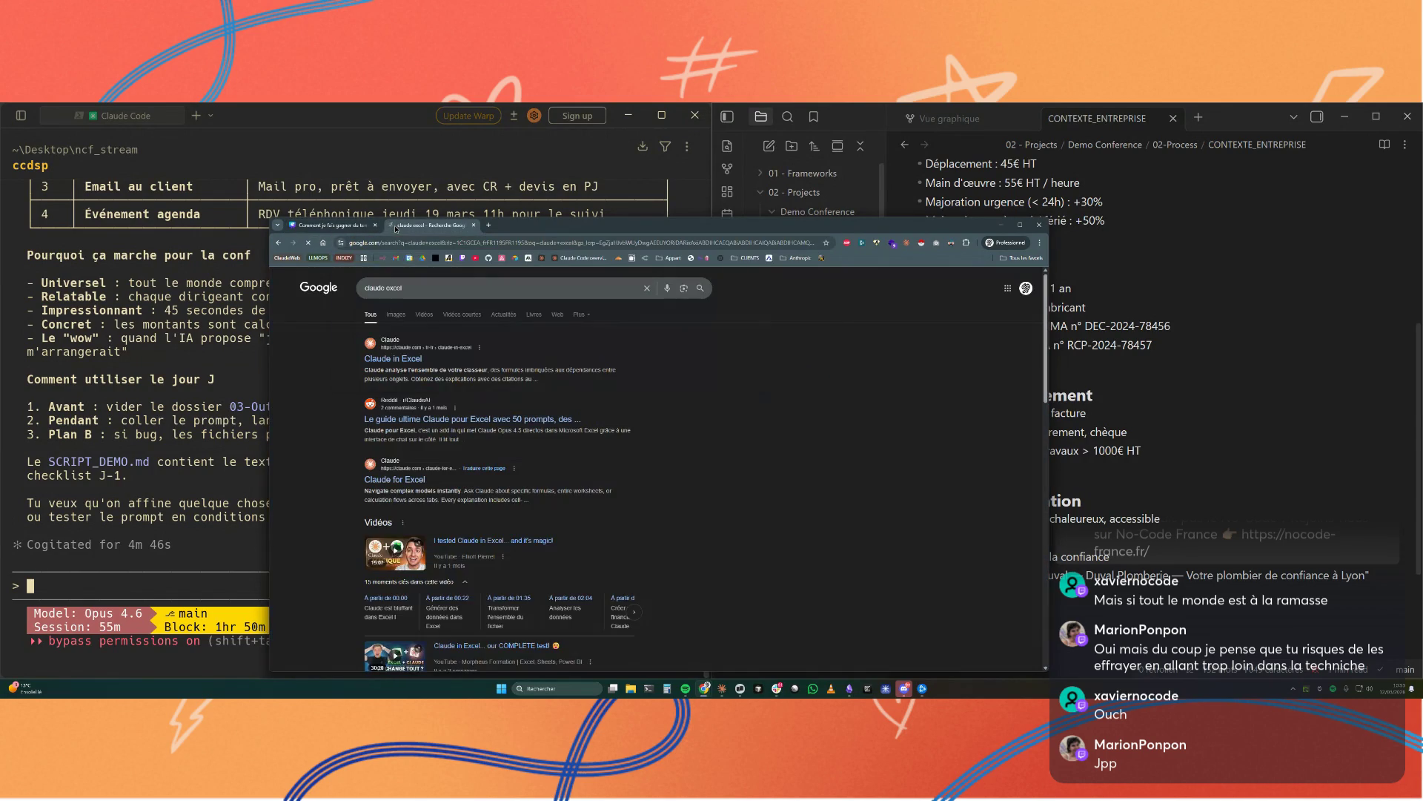
click(393, 358)
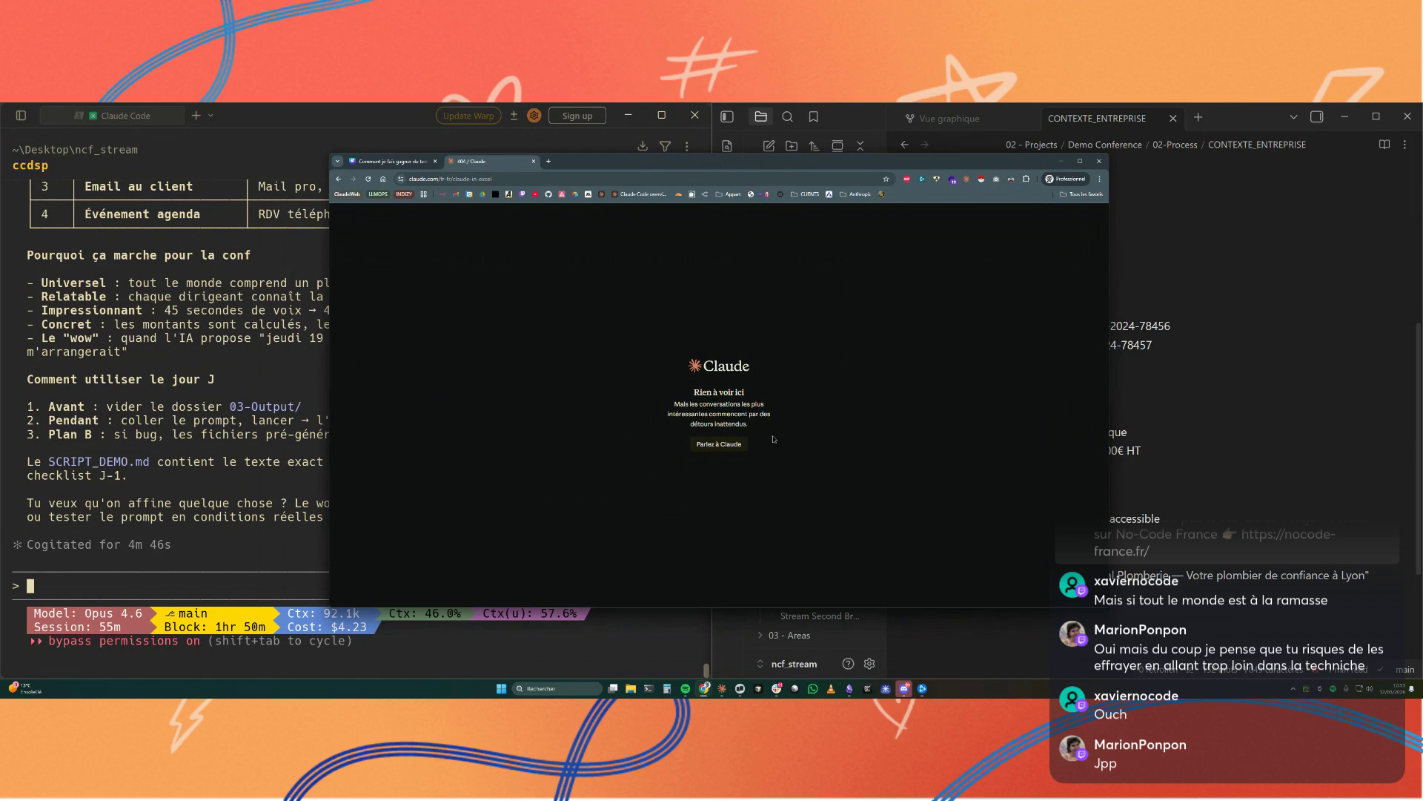
click(458, 178)
double_click(462, 179)
text(e)
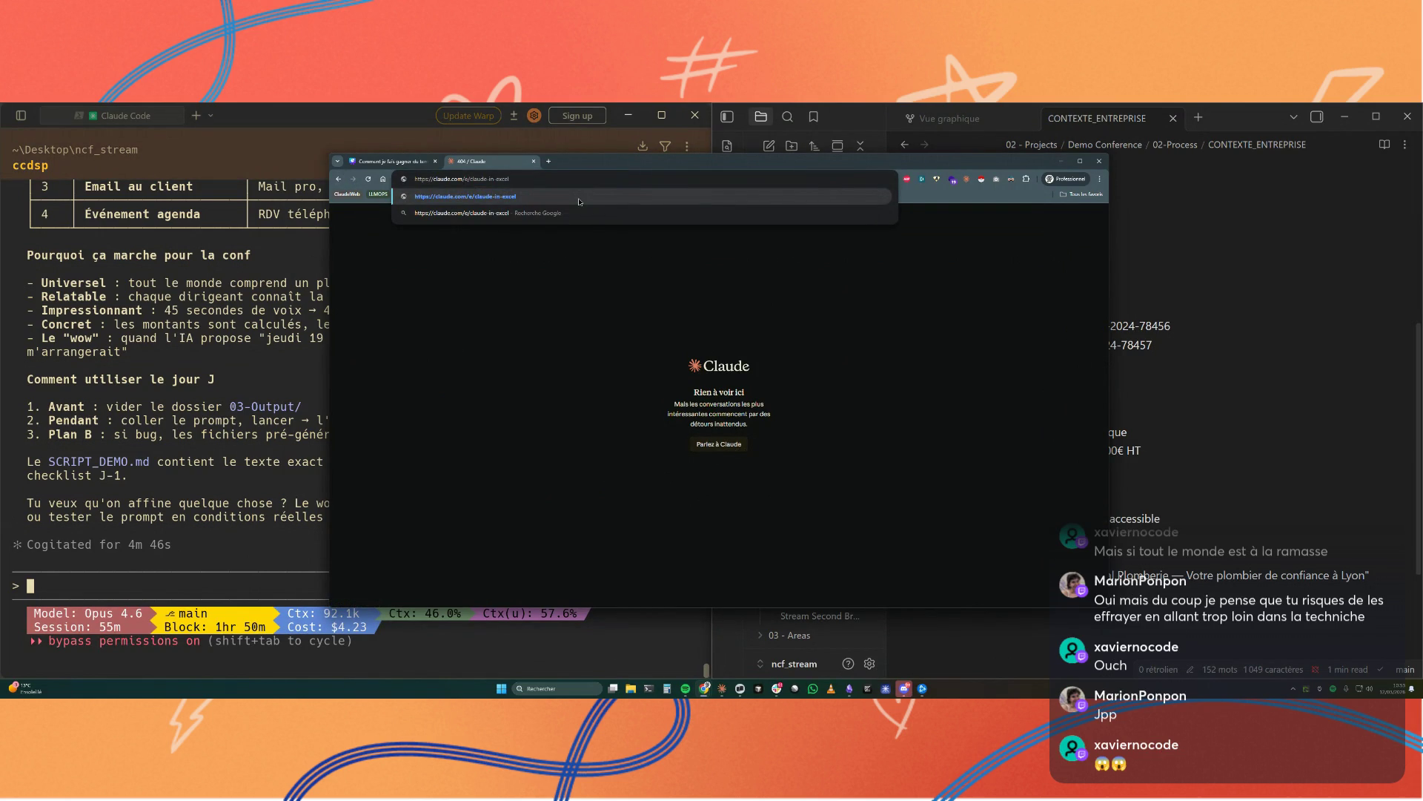
key(Return)
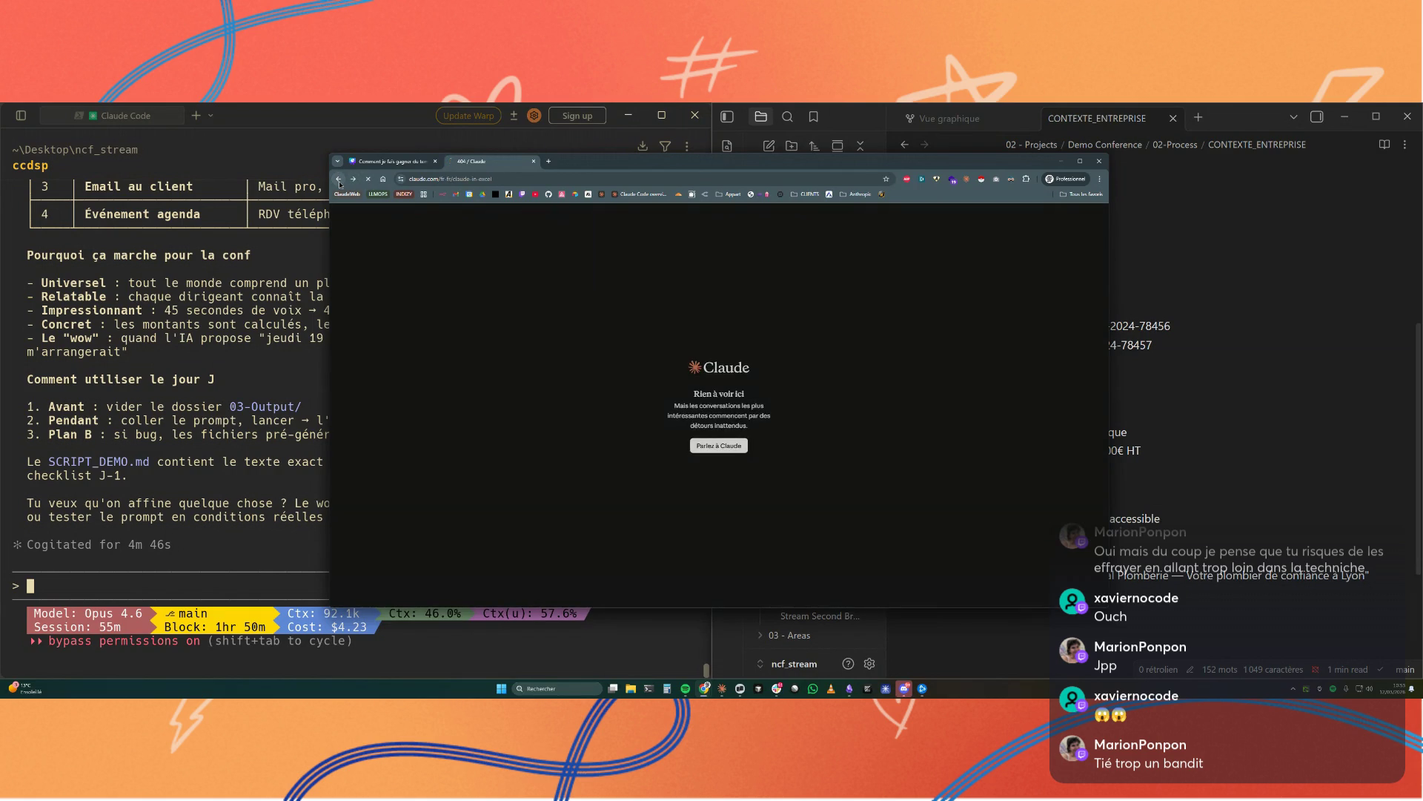
Step: Return to the results and load Anthropic's Claude for Excel product page before heading to YouTube
click(339, 180)
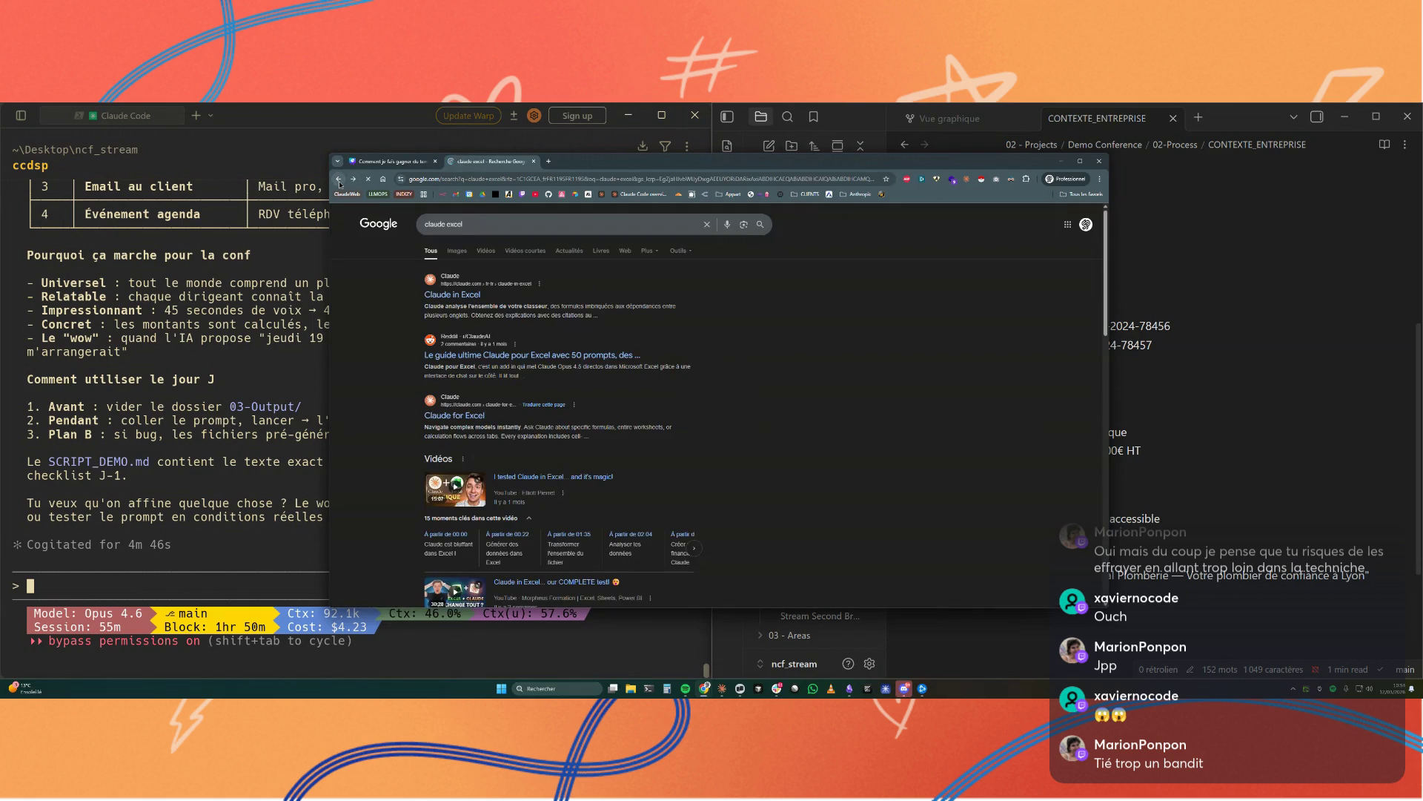
click(456, 415)
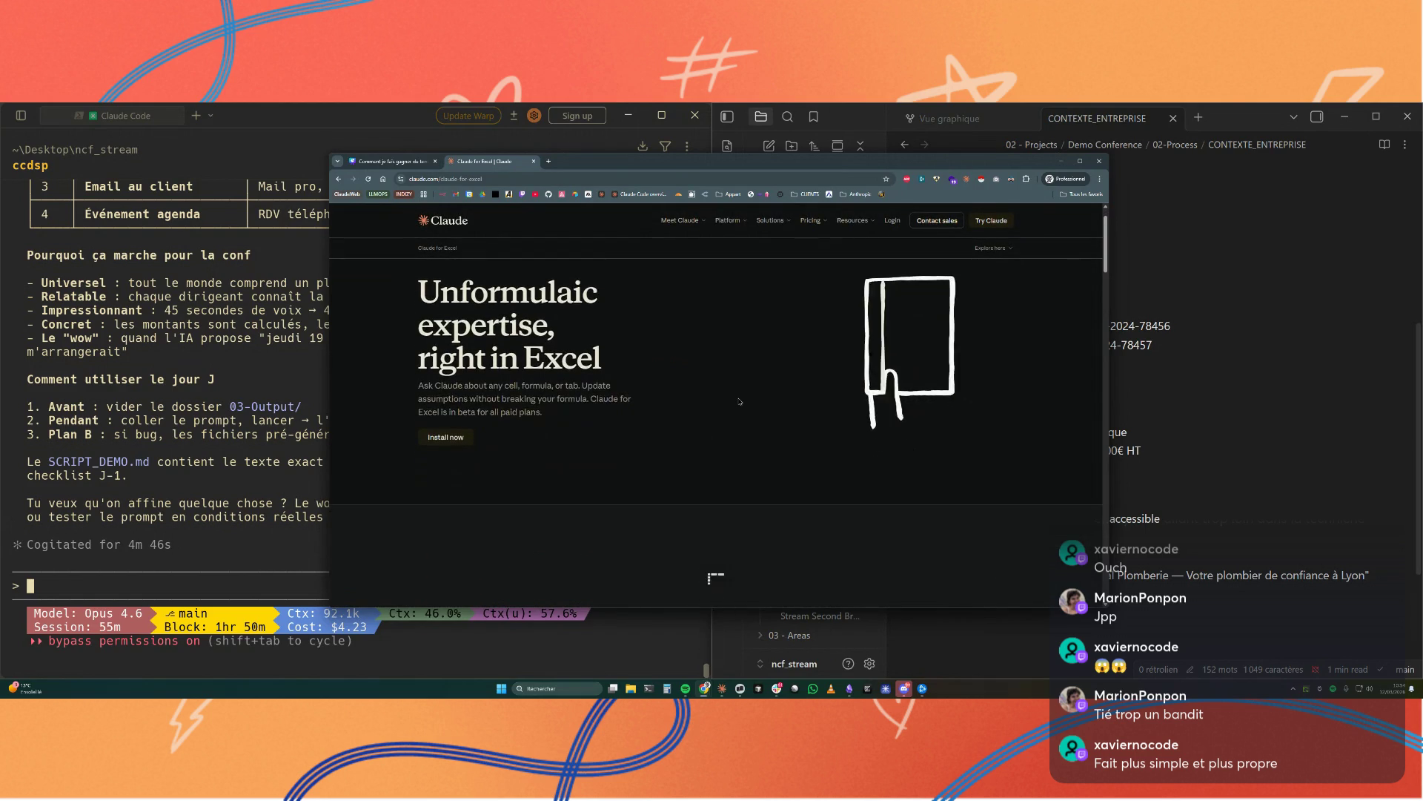
scroll(739, 401, down, 5)
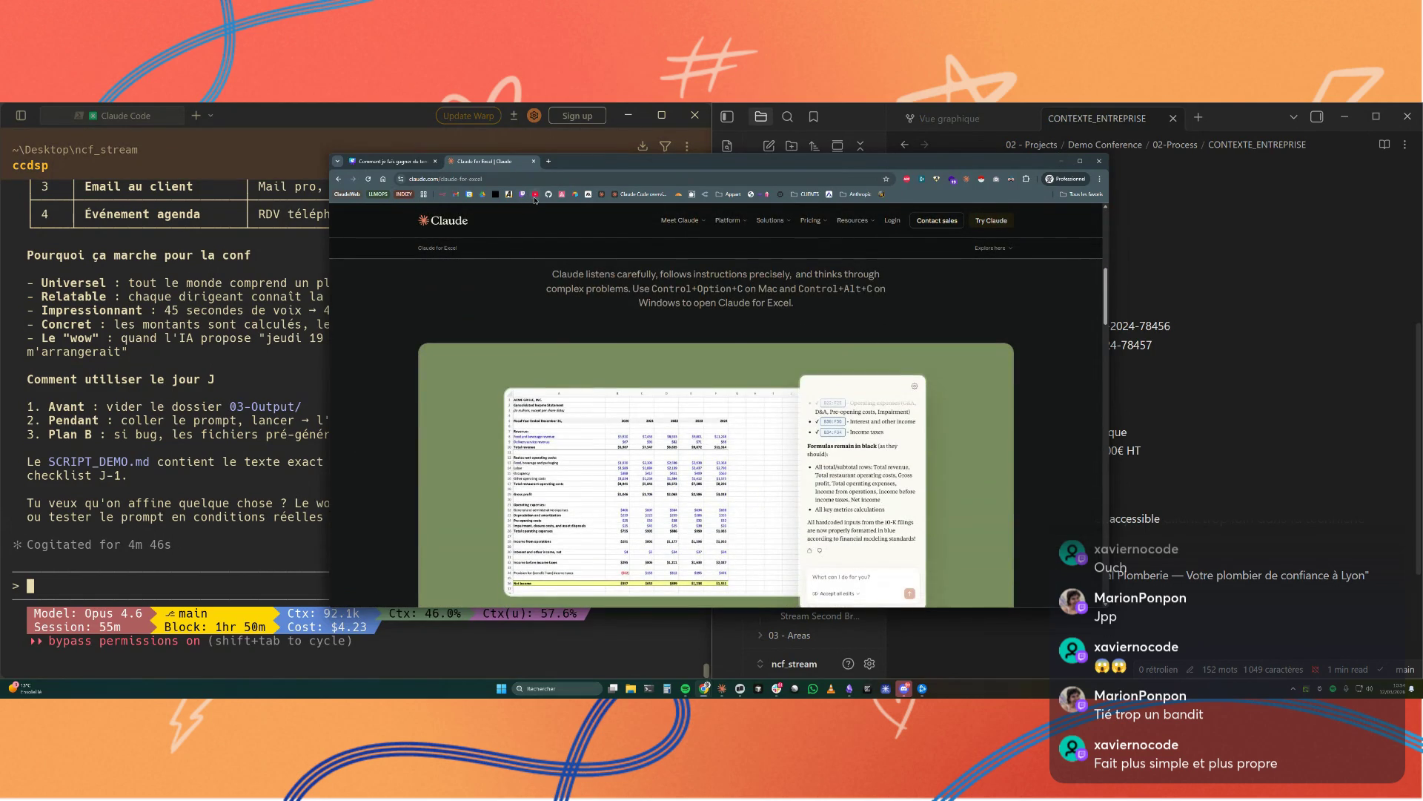
click(535, 194)
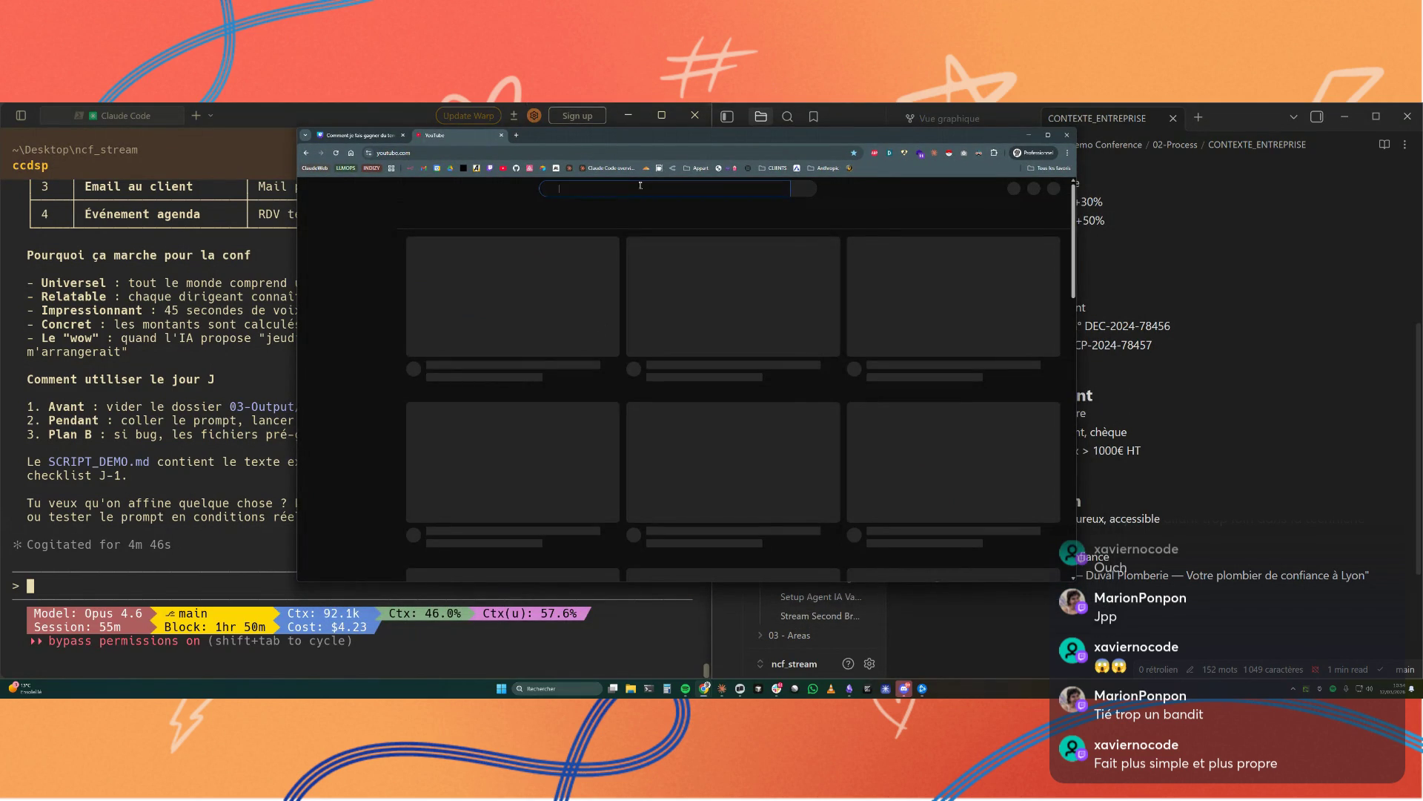
Step: Search YouTube for 'claude', browse the subscriptions feed, and start the Claude for Excel and PowerPoint video
click(642, 186)
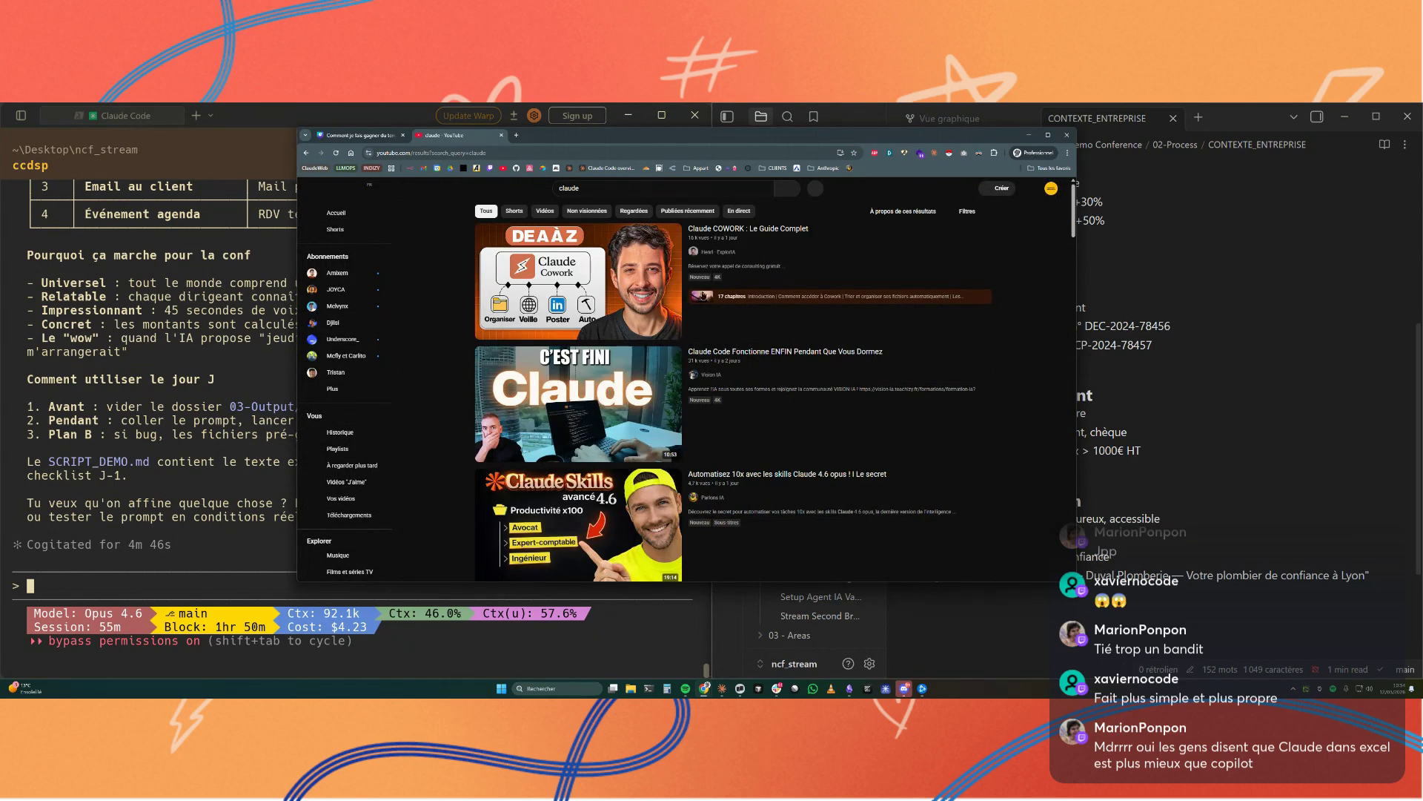
scroll(649, 242, down, 2)
scroll(649, 242, down, 2)
scroll(648, 243, down, 2)
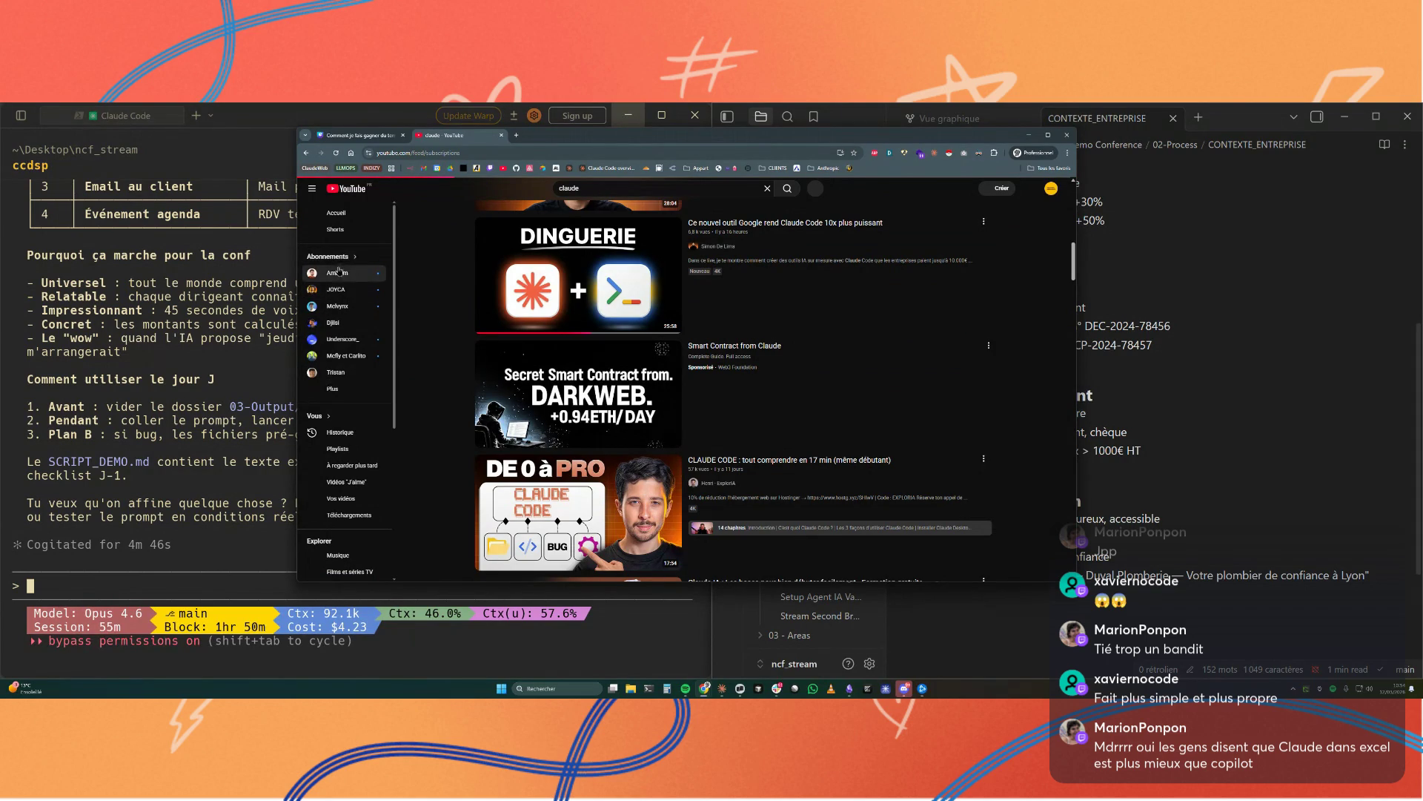
scroll(754, 460, down, 3)
scroll(754, 459, up, 3)
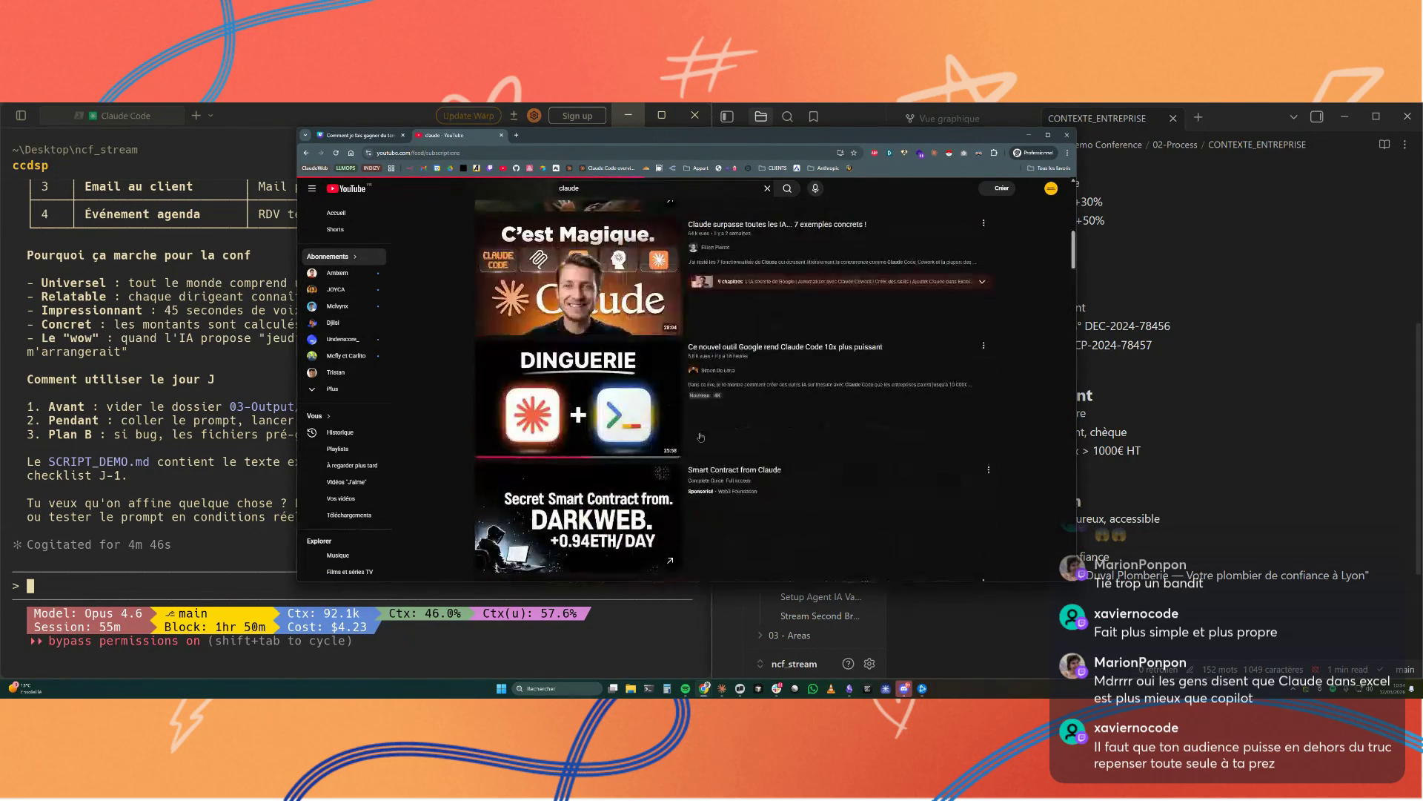
click(334, 256)
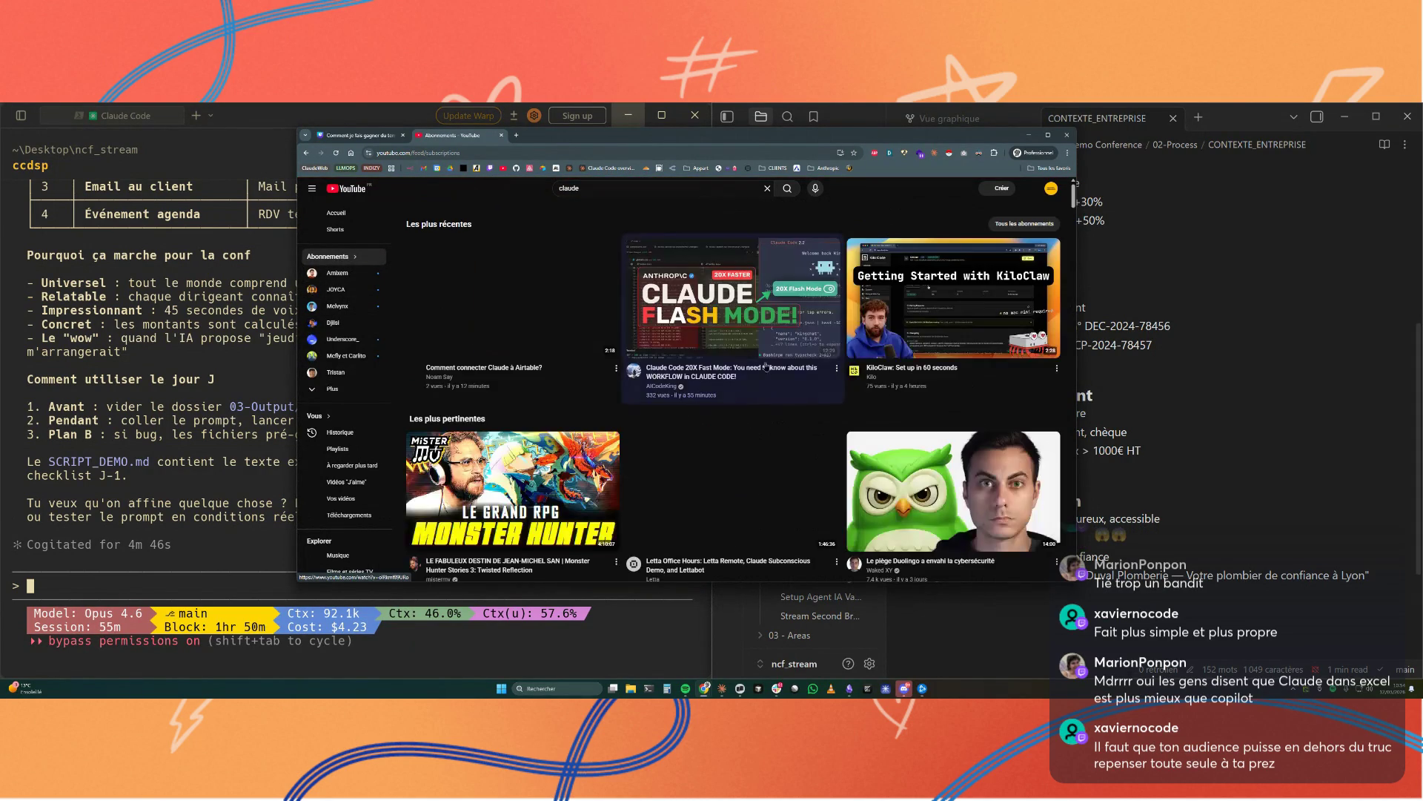
scroll(667, 389, down, 5)
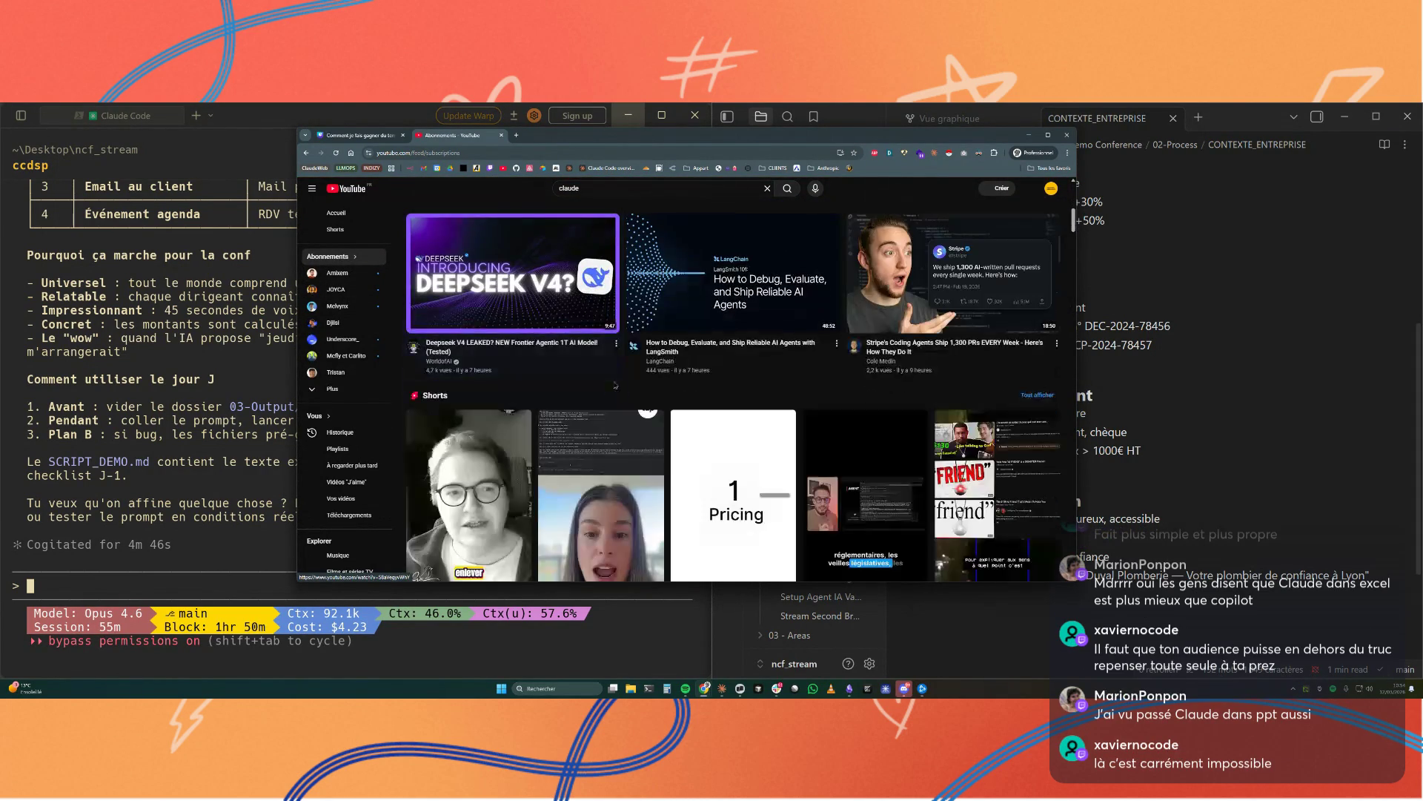
scroll(843, 448, down, 3)
scroll(843, 450, down, 2)
scroll(845, 450, down, 3)
scroll(856, 450, down, 2)
scroll(871, 451, down, 3)
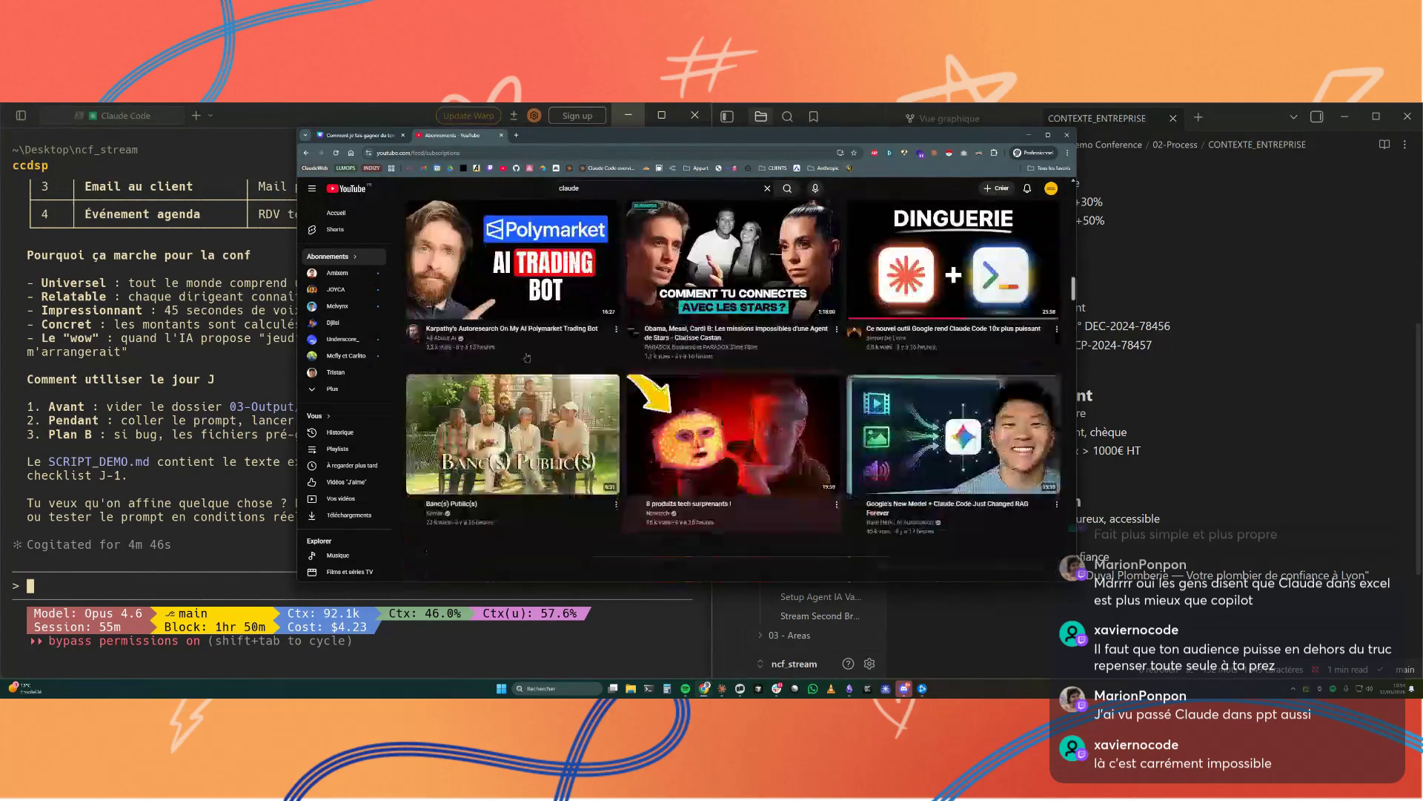
scroll(867, 445, down, 3)
scroll(837, 270, down, 2)
scroll(836, 270, down, 2)
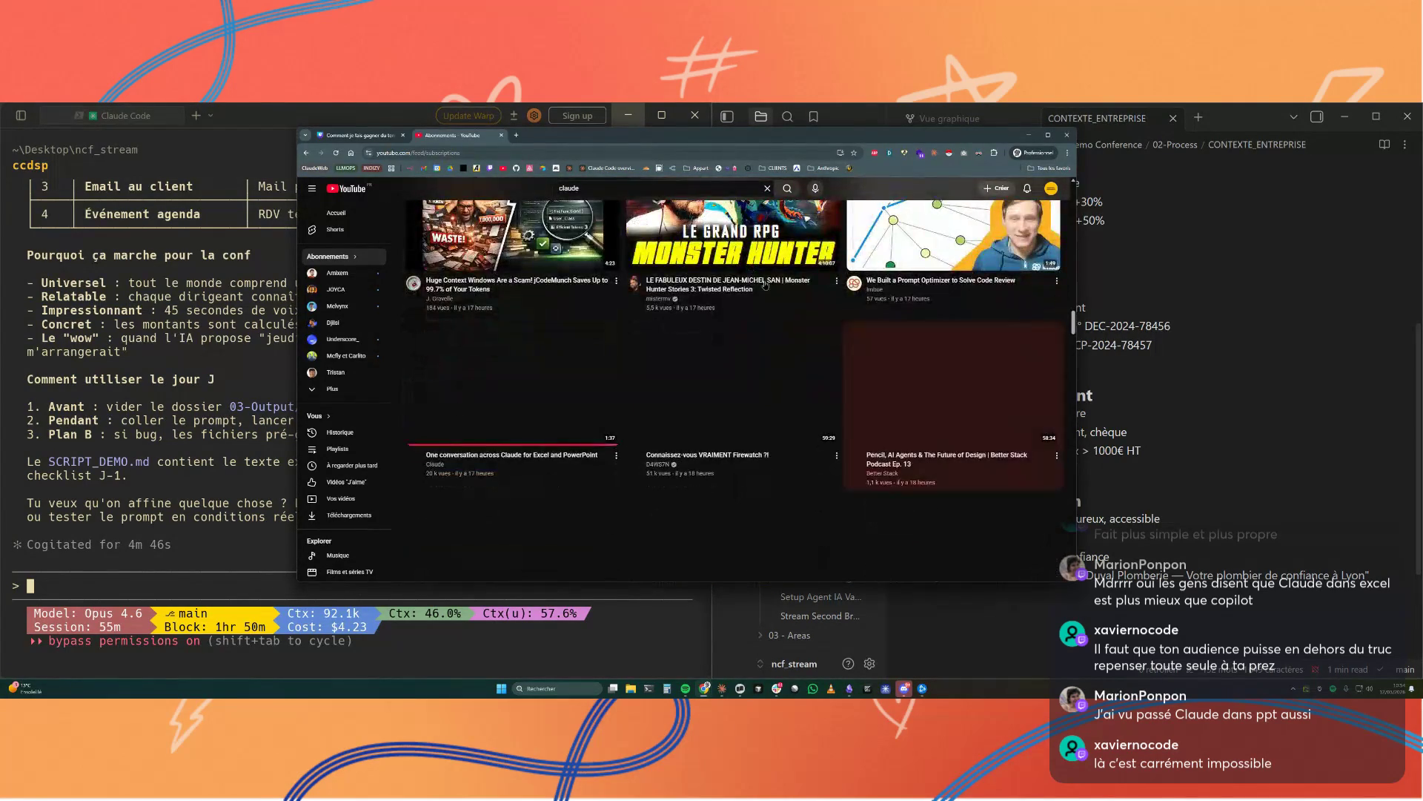
scroll(873, 278, down, 1)
click(478, 387)
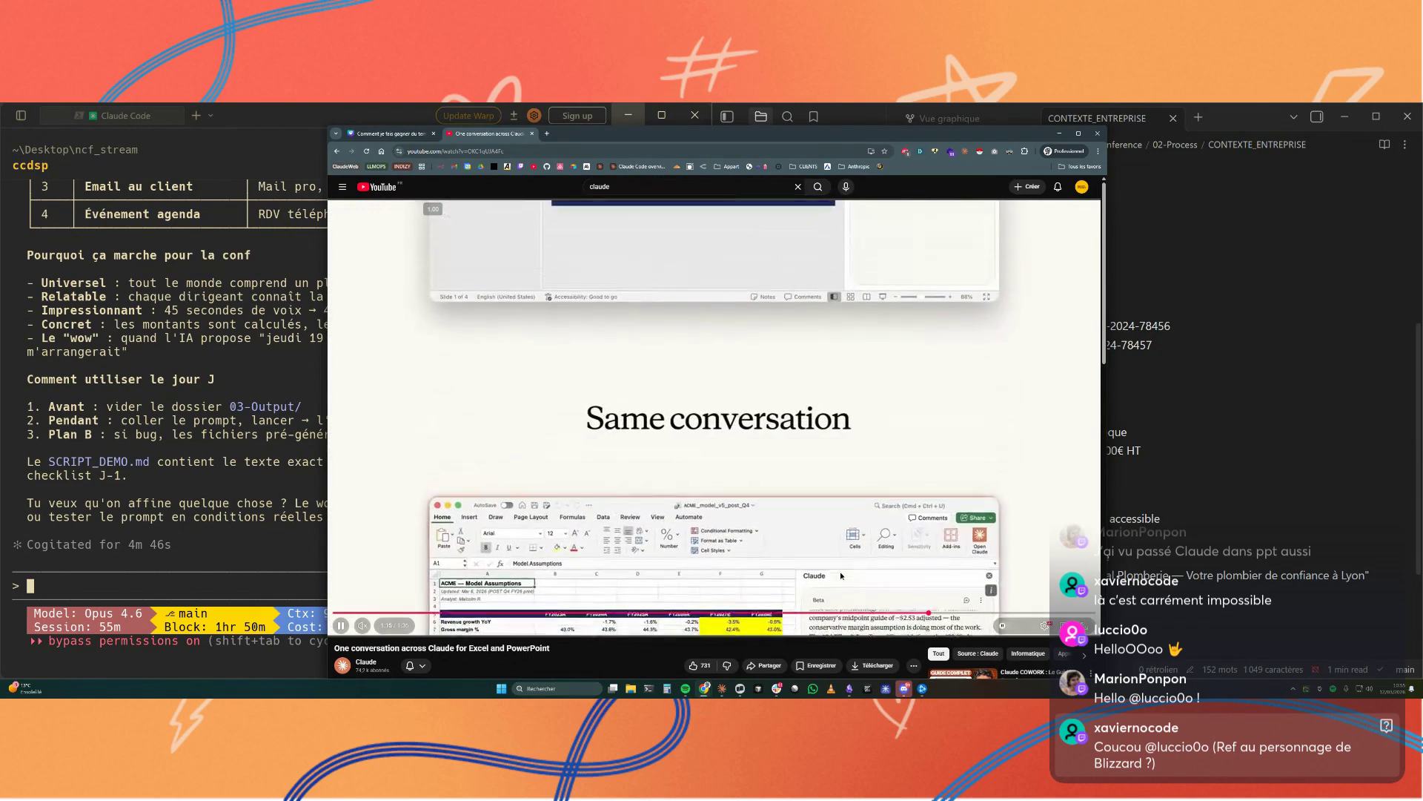
Step: Skip ahead in the Claude for Excel and PowerPoint video, pause it, and hide Chrome to reveal the notes
key(space)
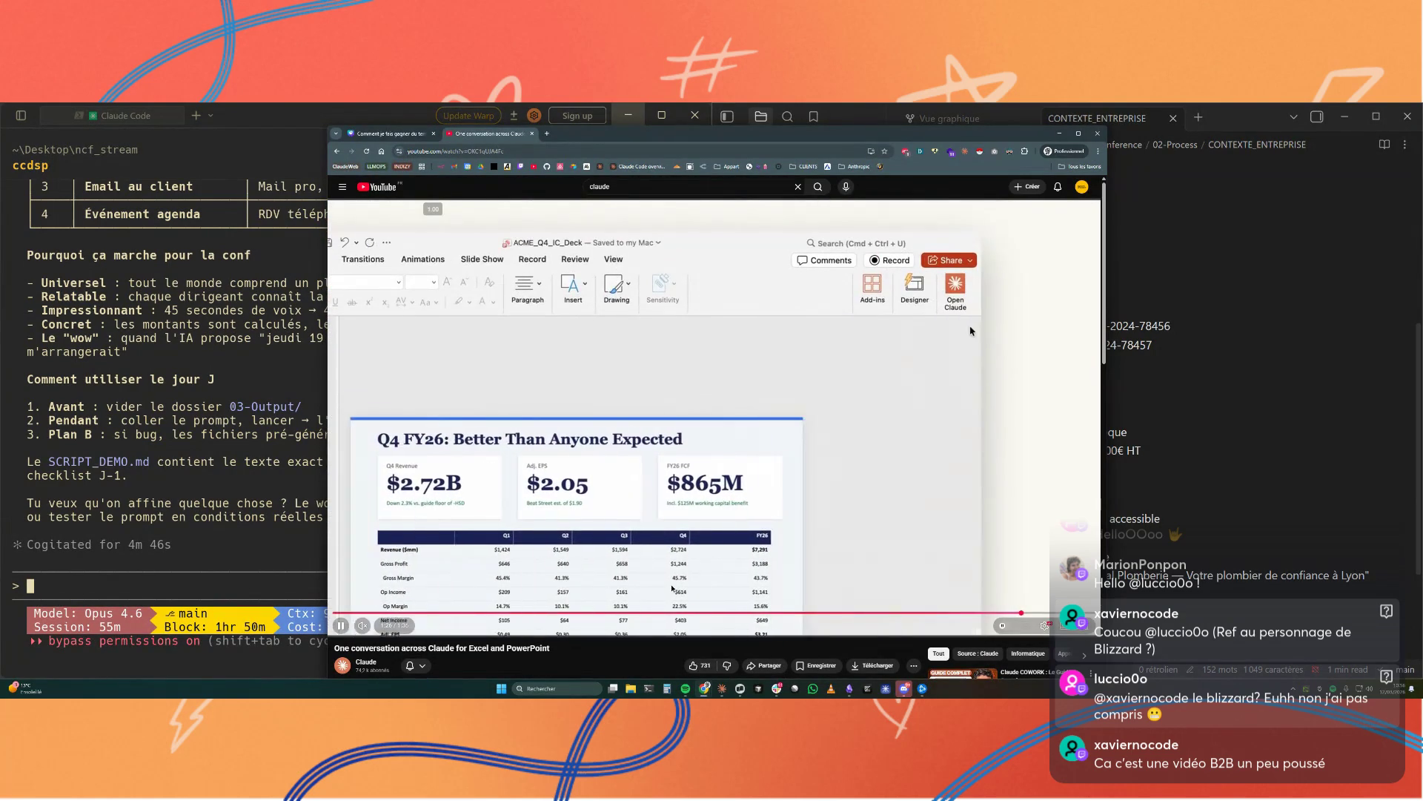
click(681, 477)
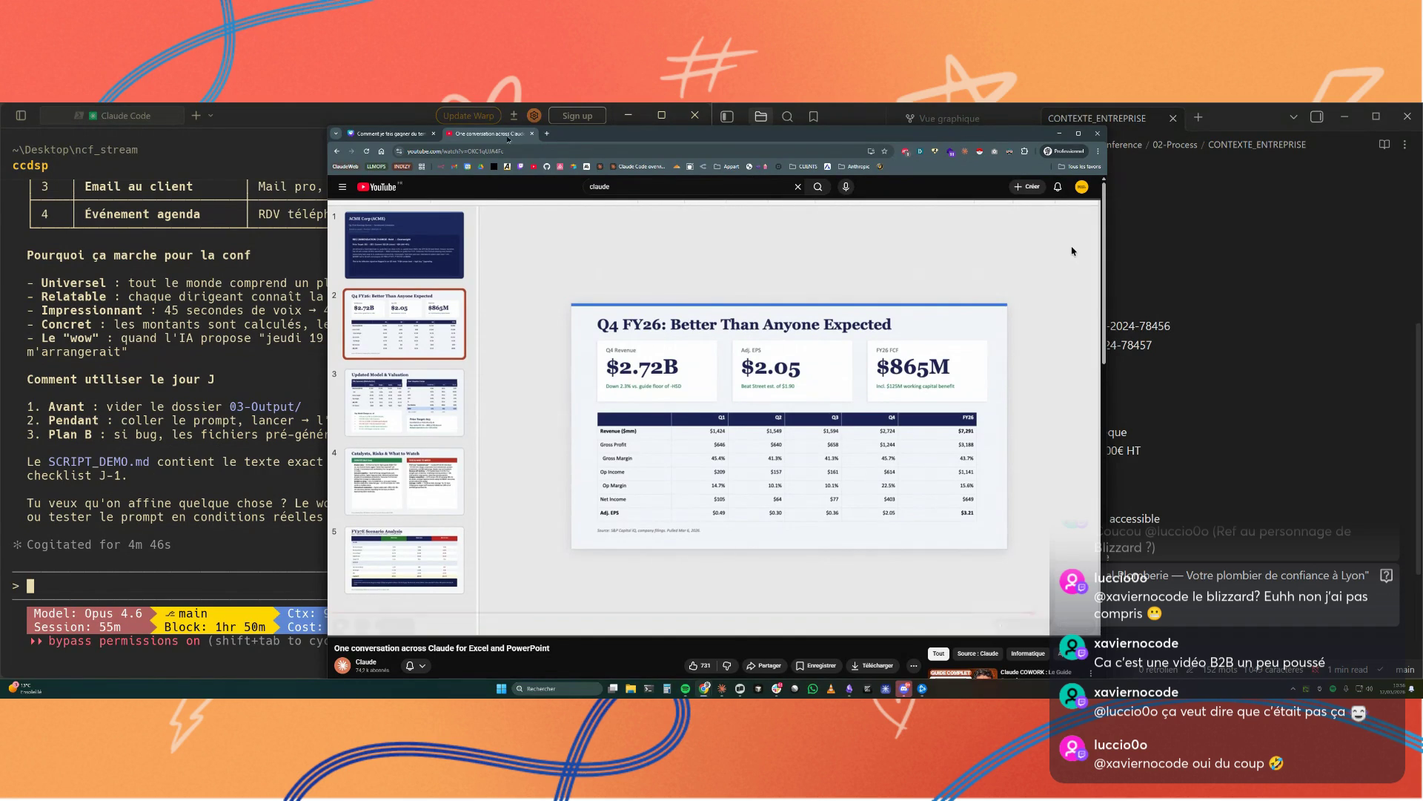
click(1058, 132)
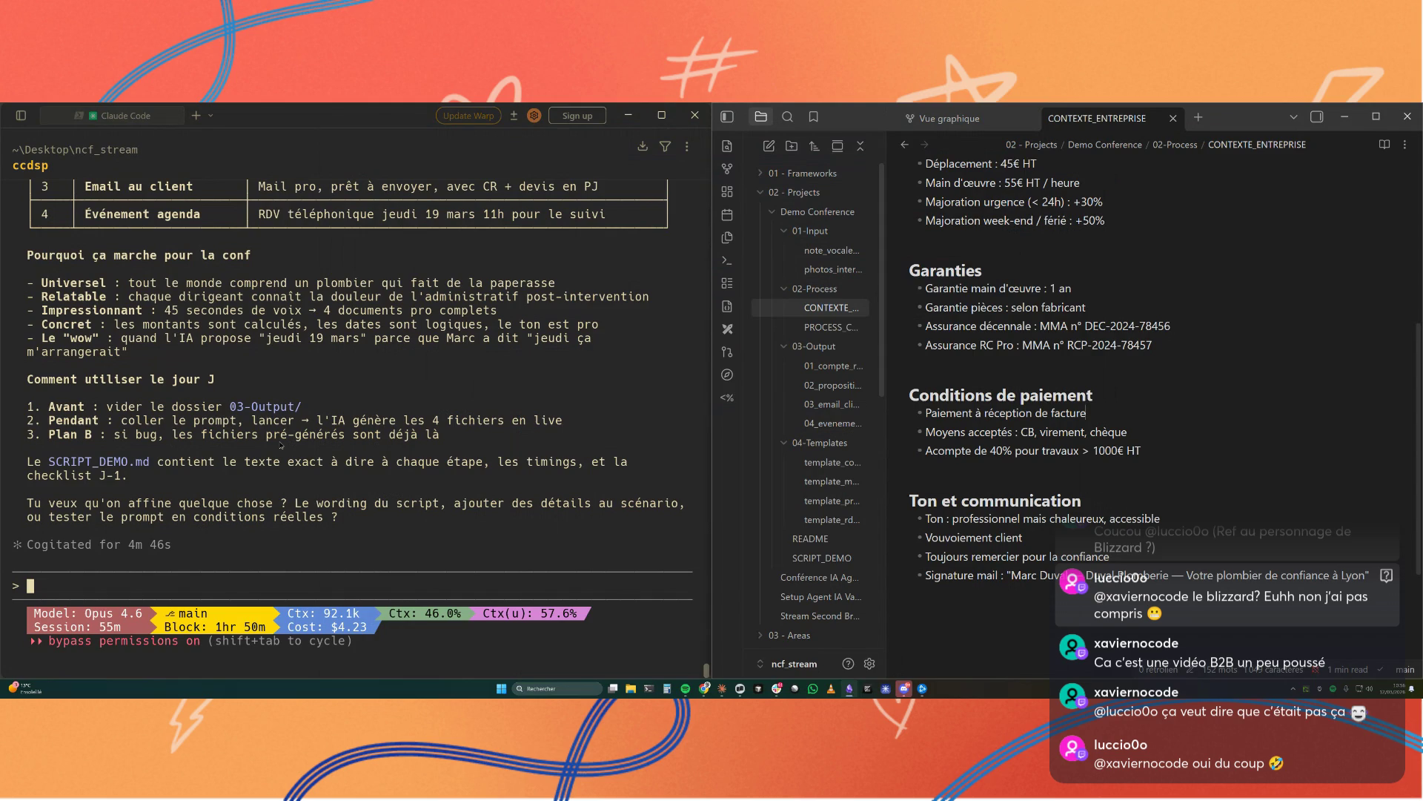
Step: Show the SCRIPT_DEMO note and read its pre-conference checklist down to Étape 1
click(822, 557)
scroll(923, 502, down, 2)
scroll(928, 497, down, 3)
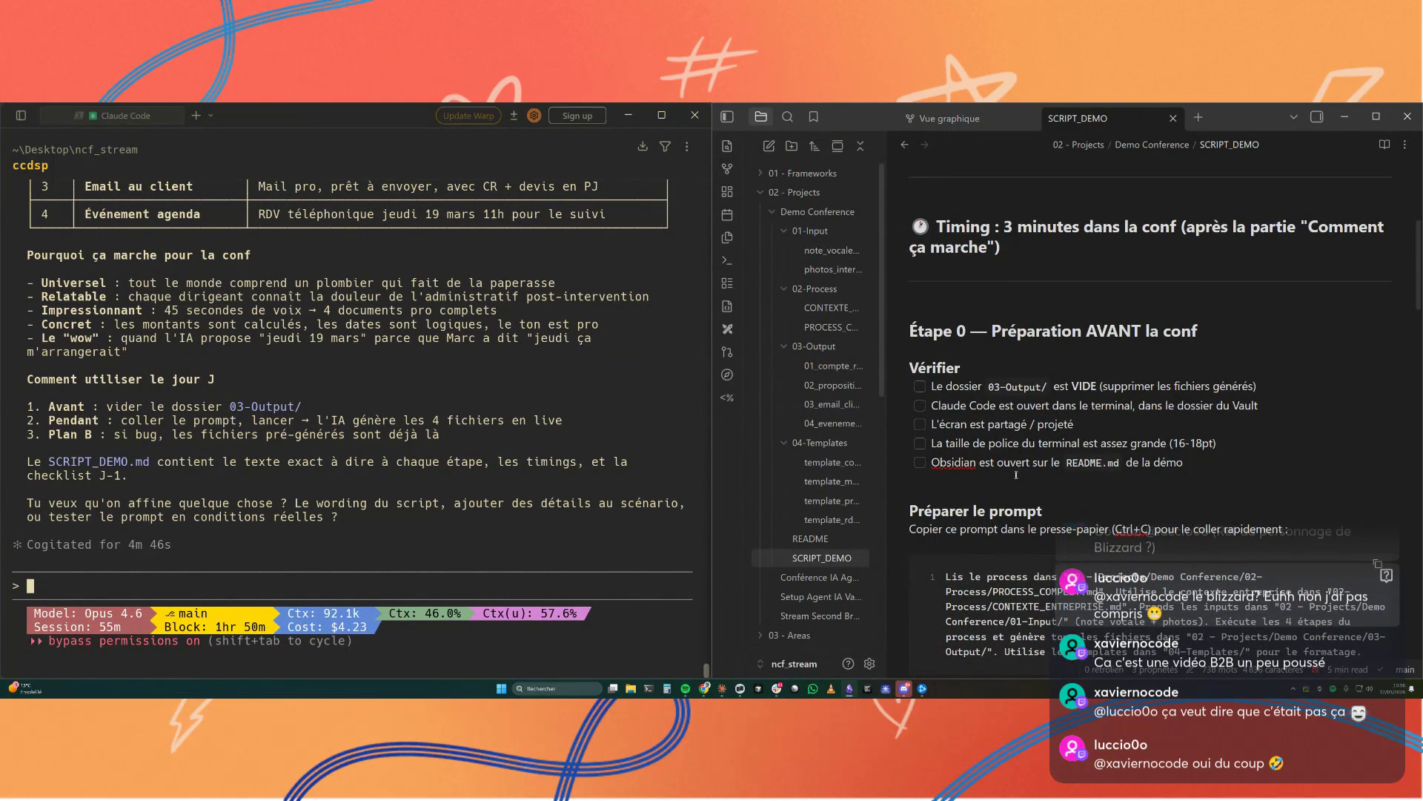
scroll(1001, 468, down, 2)
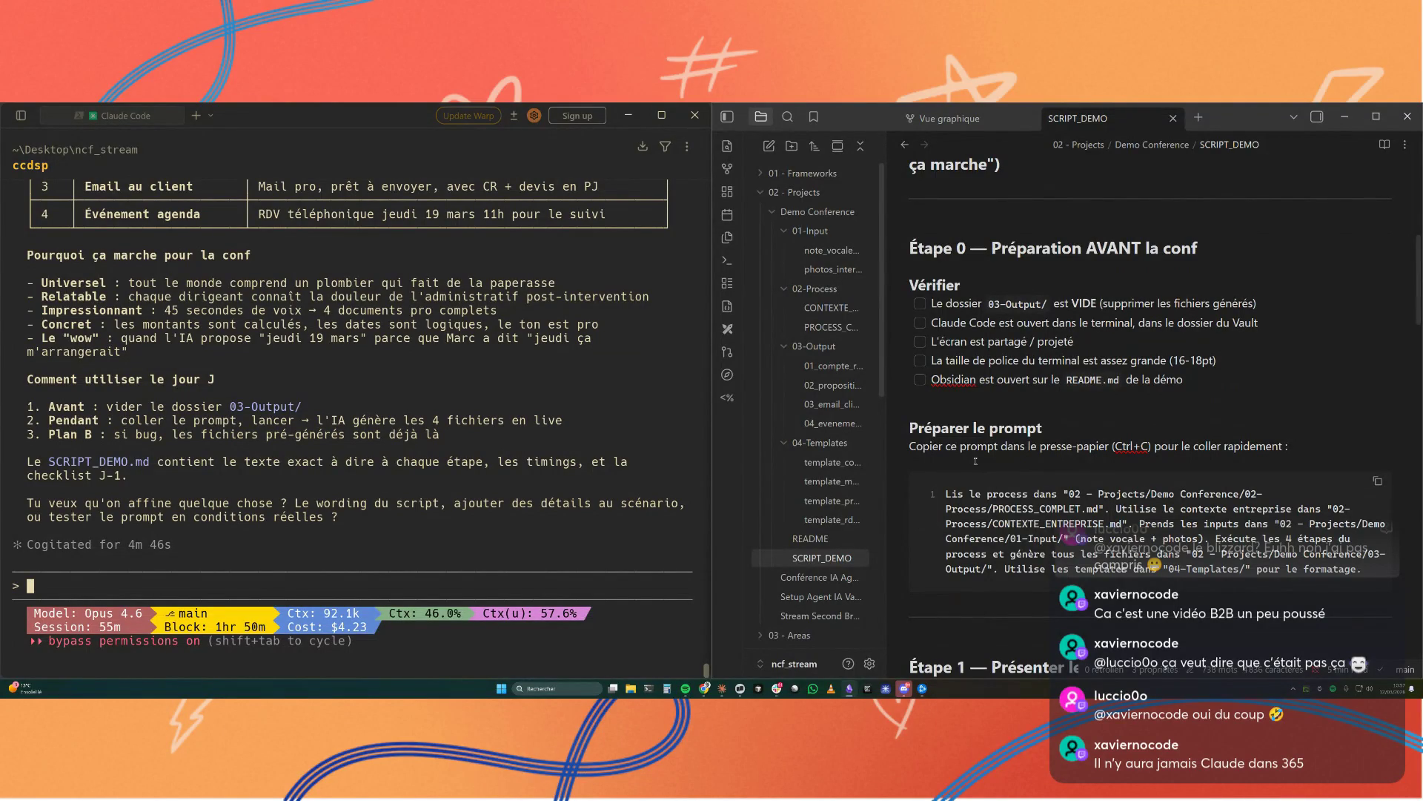
scroll(976, 460, down, 1)
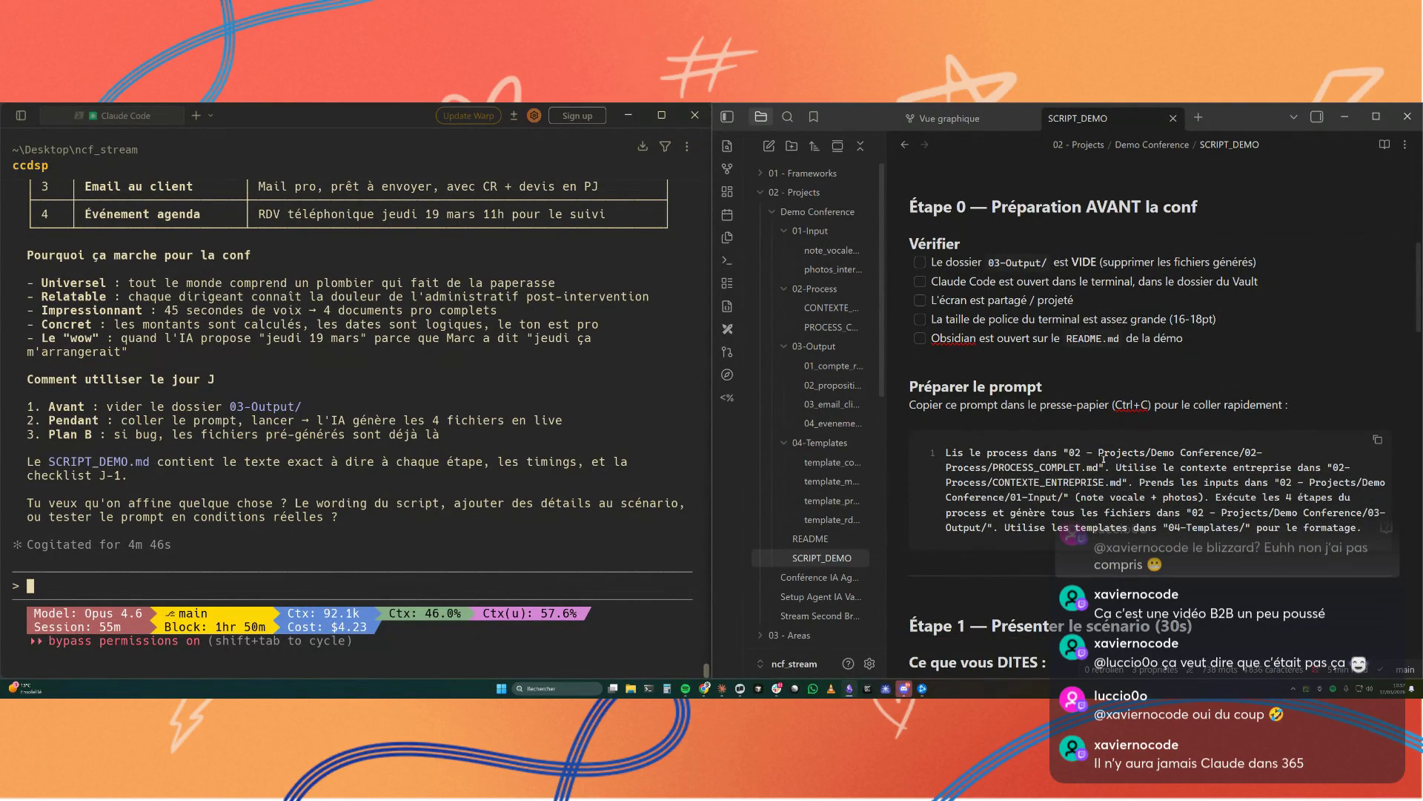
scroll(1101, 367, down, 3)
scroll(1101, 367, down, 2)
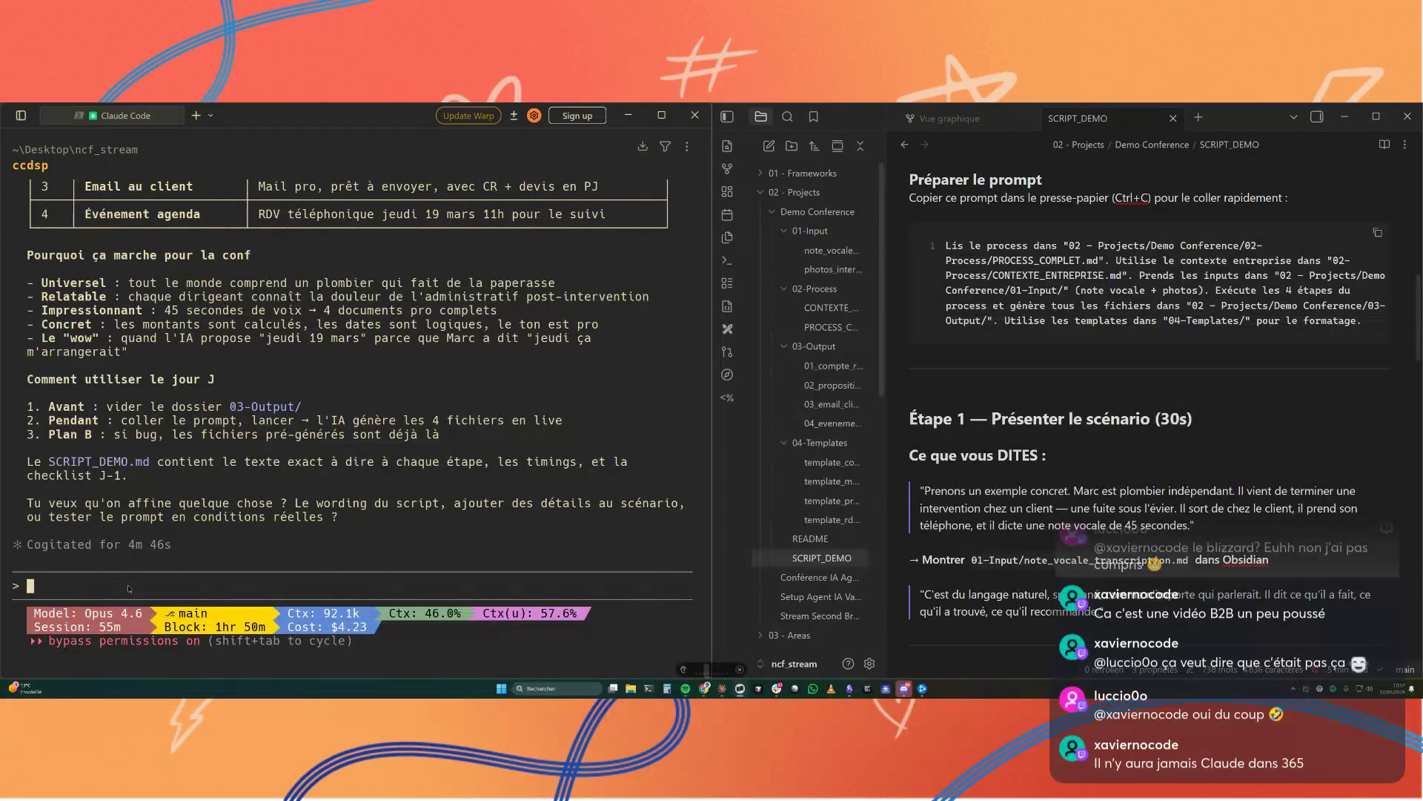
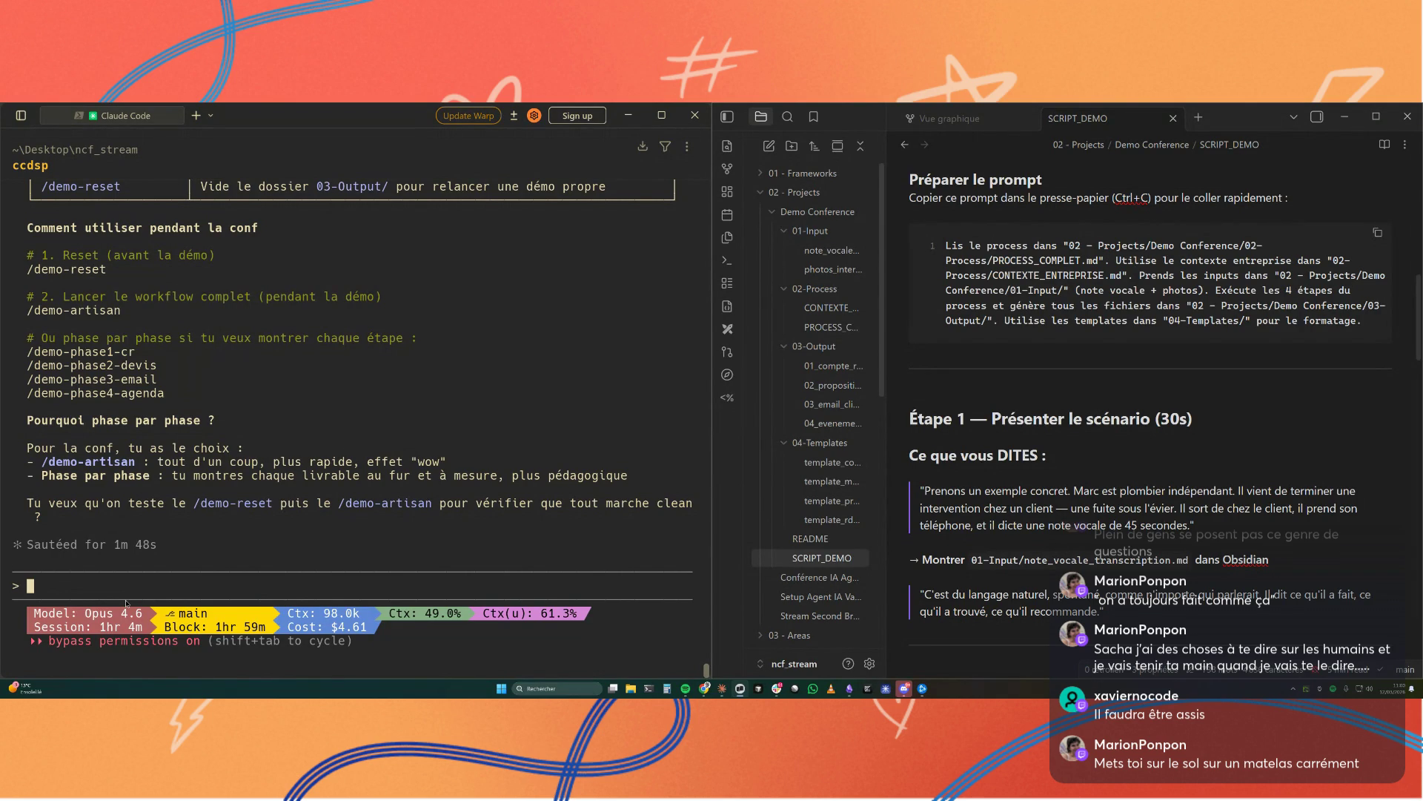
Step: Cycle off bypass permissions, then bring the Chrome window with Canva up over the terminal
key(shift+Tab)
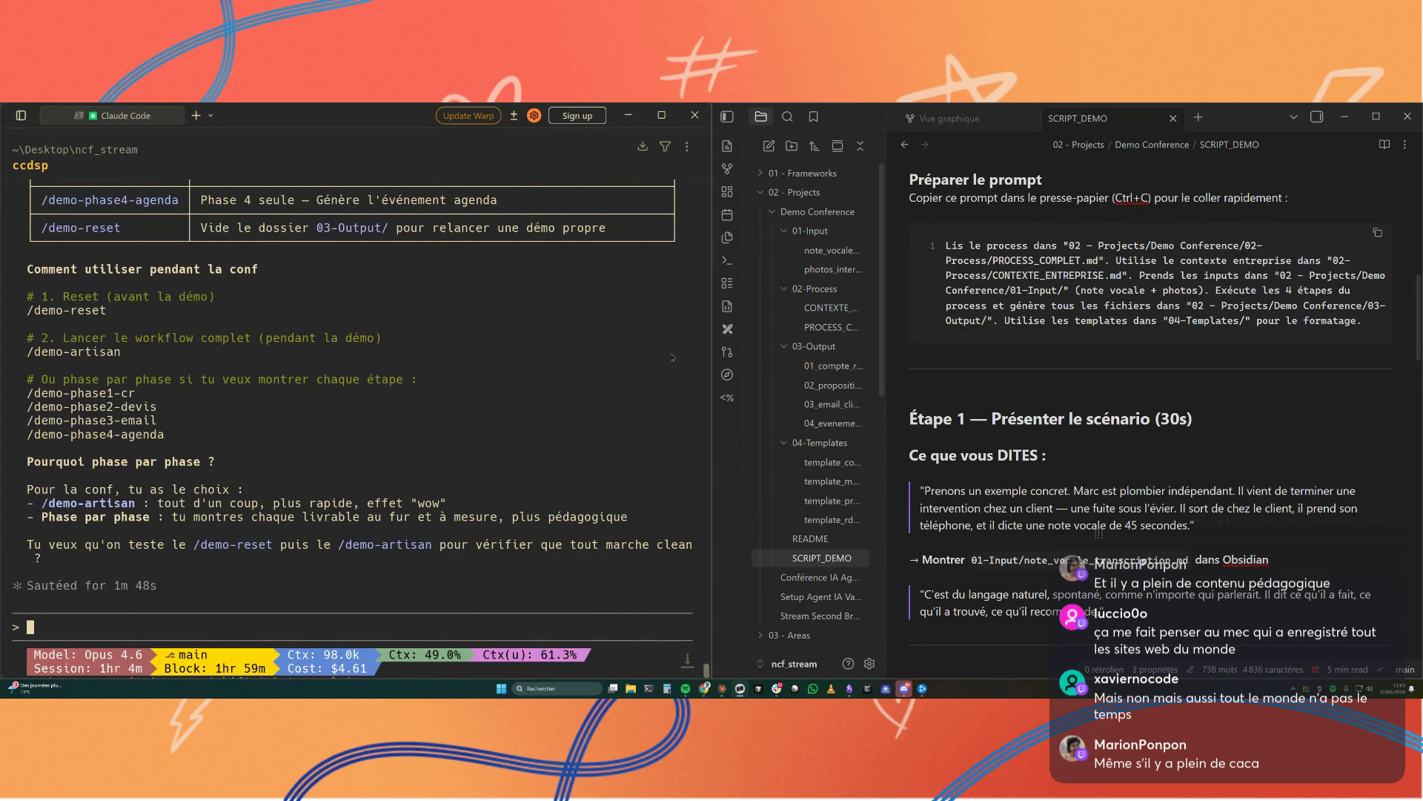
key(alt+Tab)
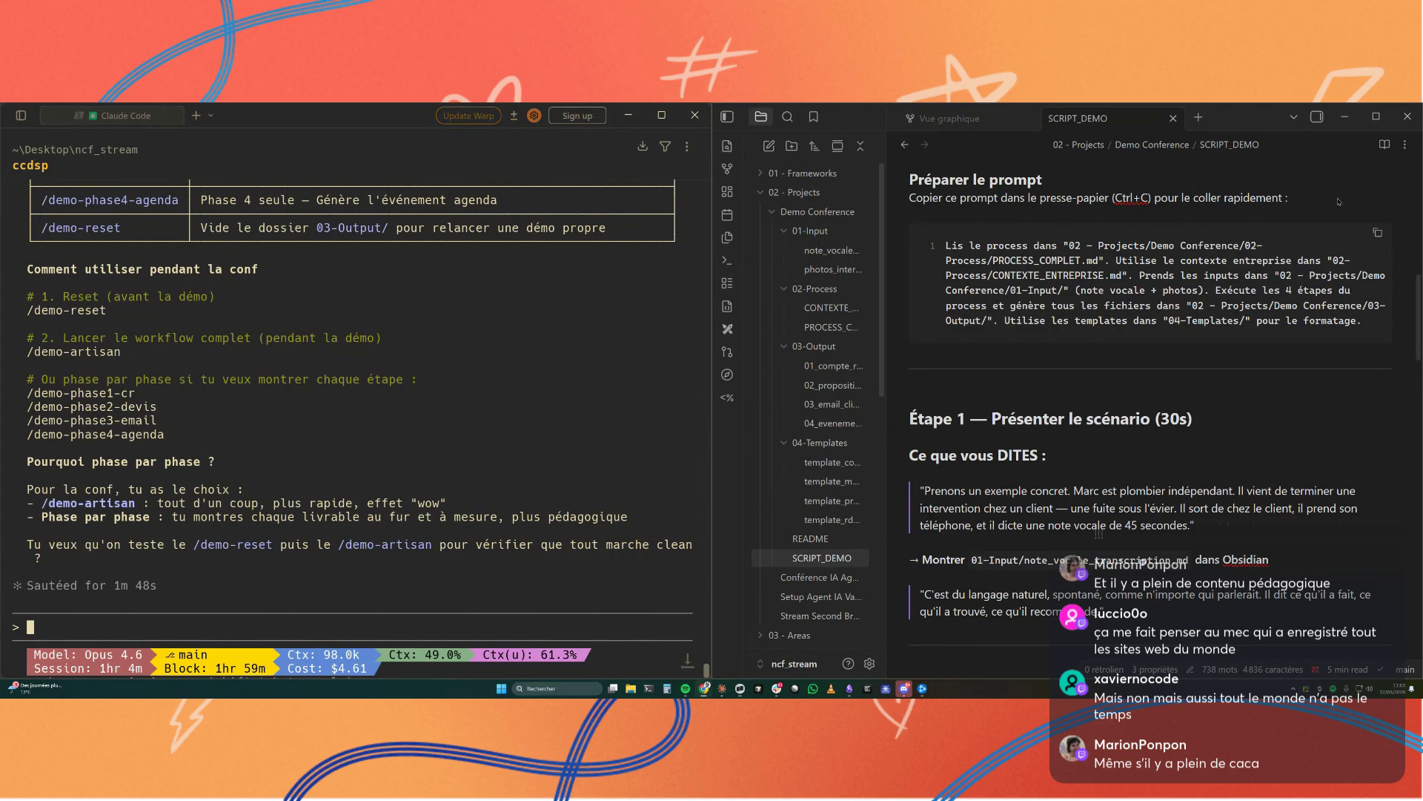
drag(522, 242, 530, 206)
click(507, 222)
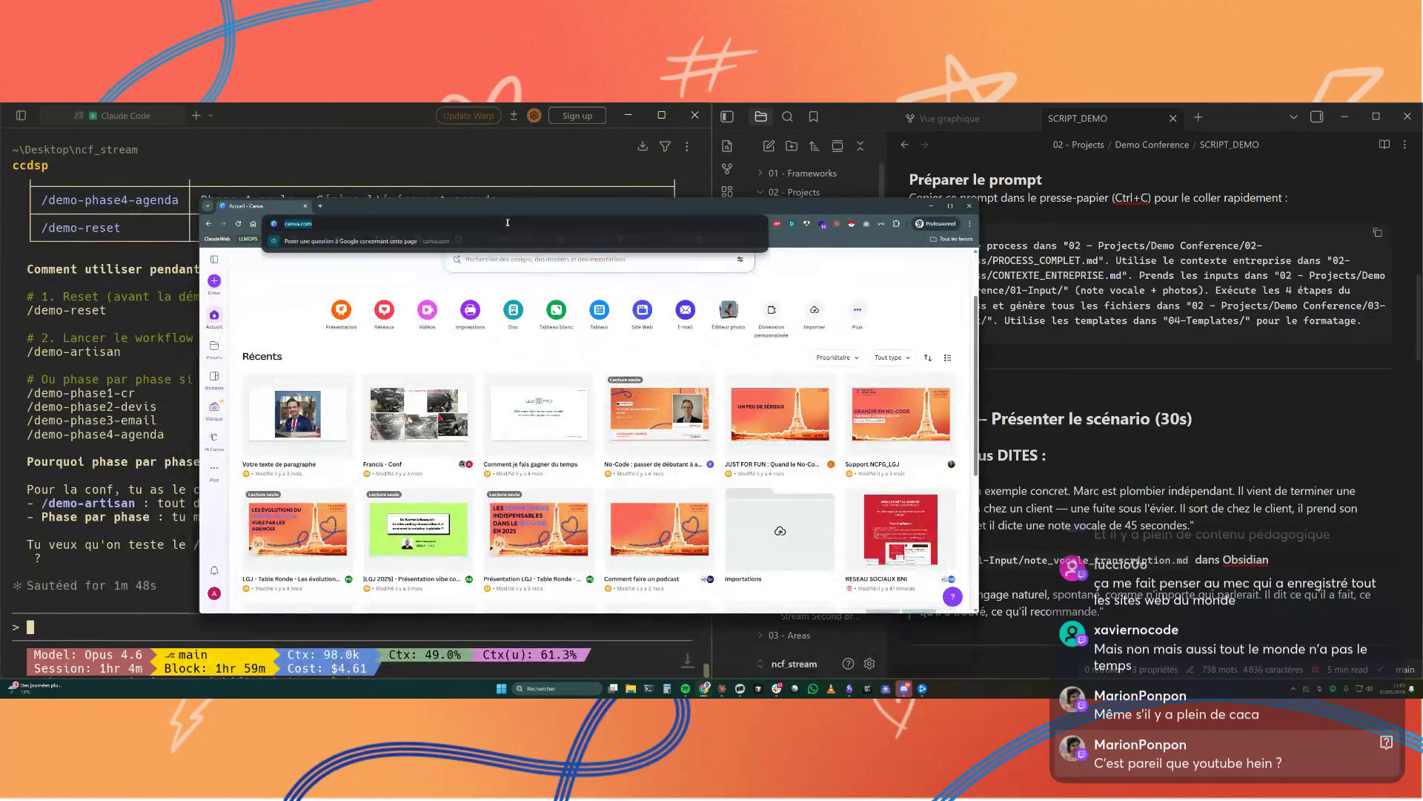
text(web archive)
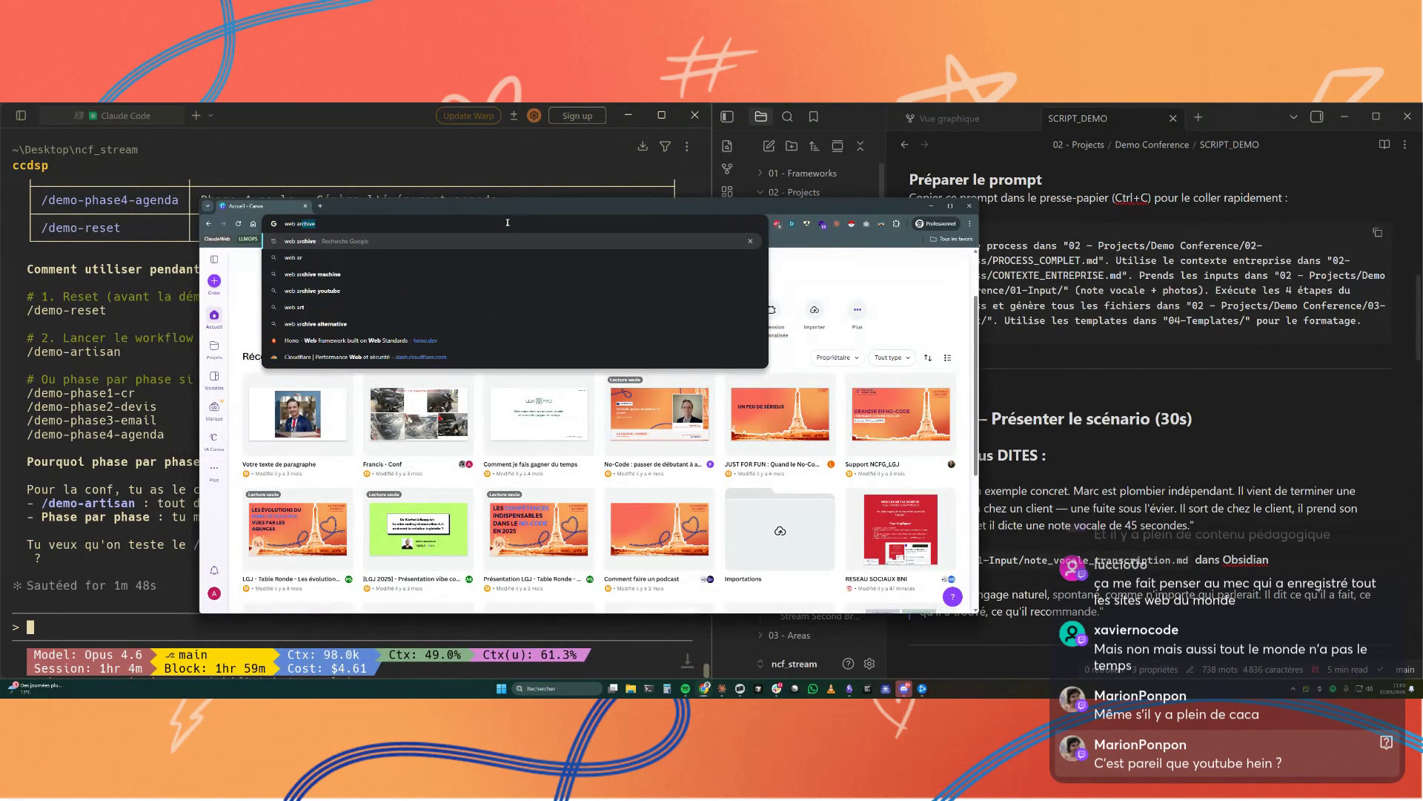
Step: Search for web archive, go to the Wayback Machine site, and shift the window right
key(Return)
click(368, 339)
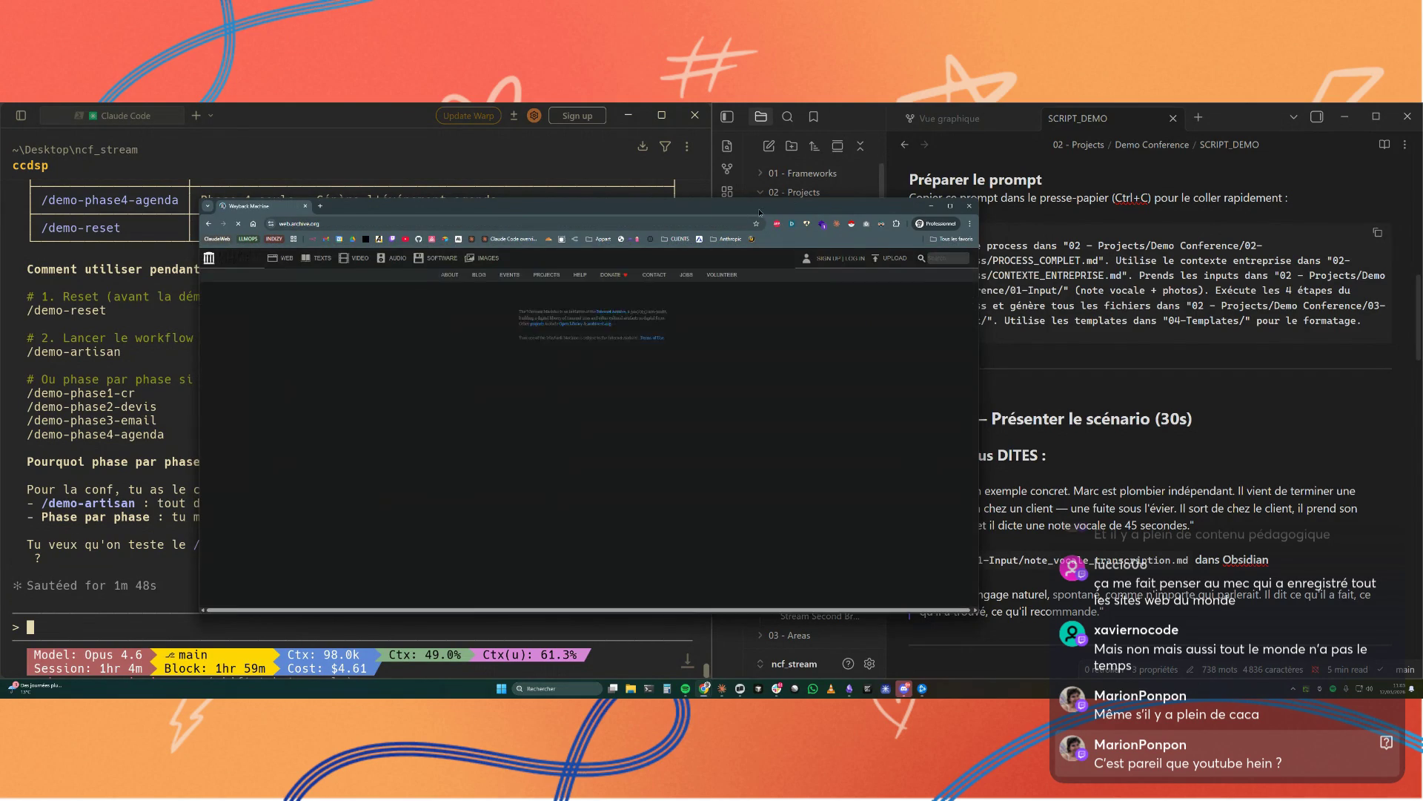
drag(556, 208, 671, 189)
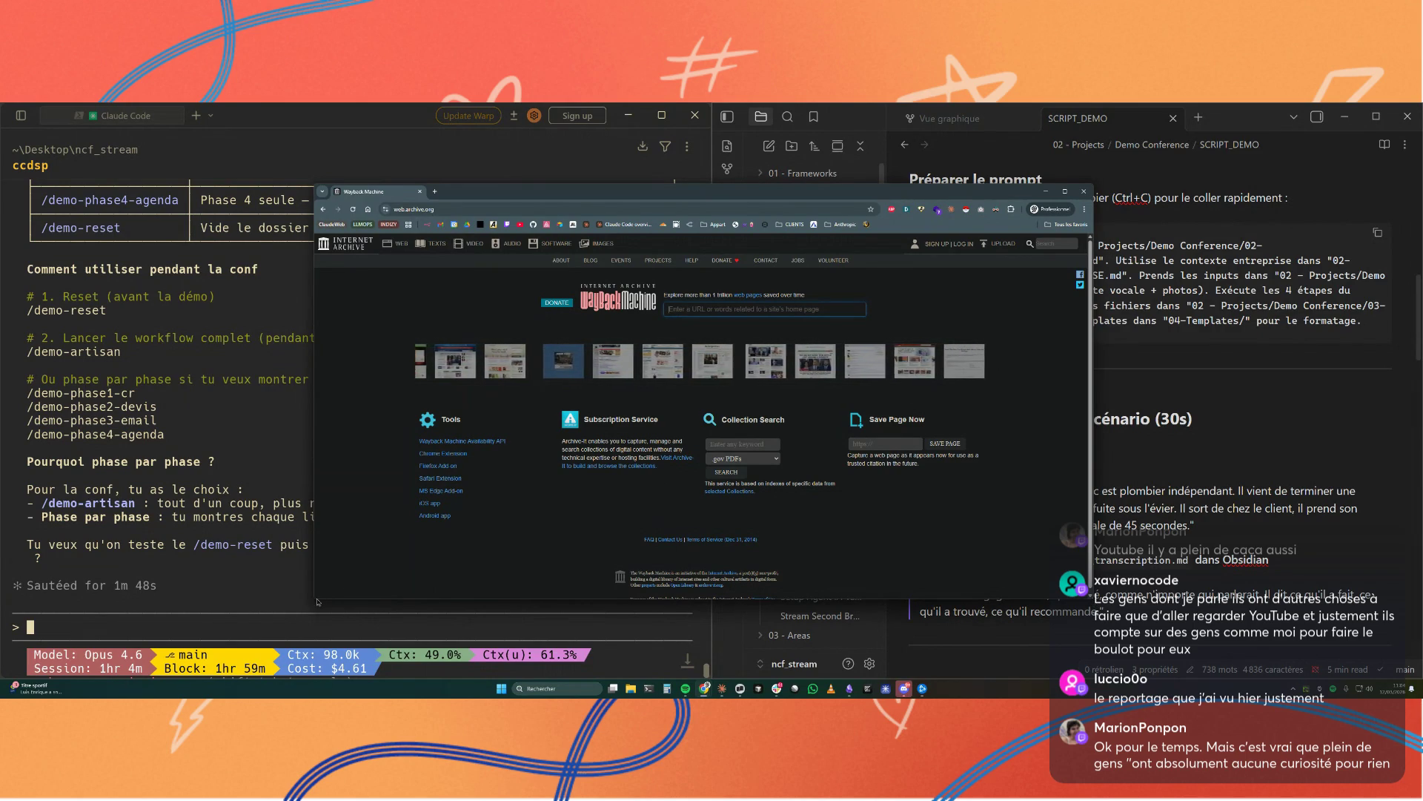
Step: Narrow the browser window so the Wayback Machine page sits further right
drag(316, 598, 381, 651)
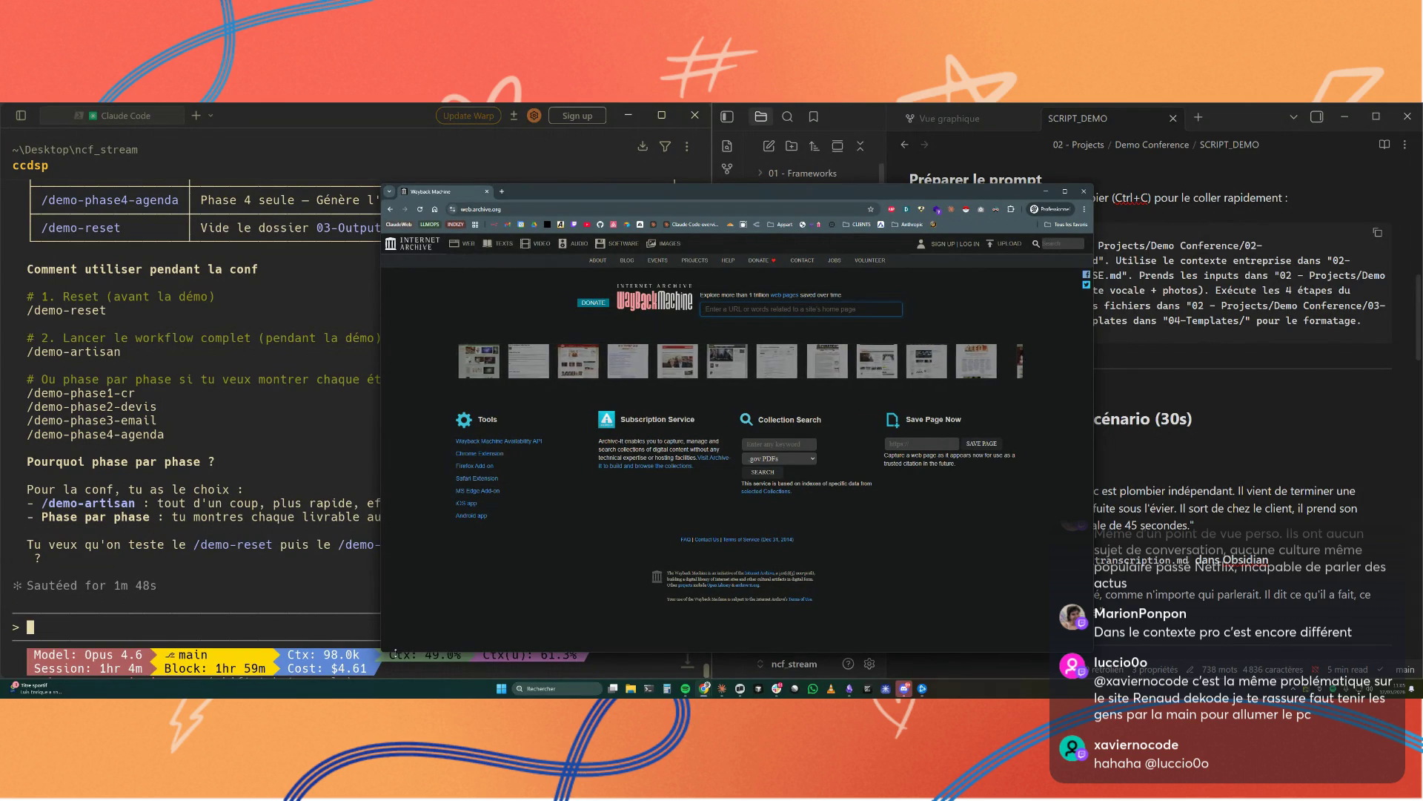
Step: Run a Google search for idiocracy from the address bar
click(503, 208)
text(idiocracy)
key(Return)
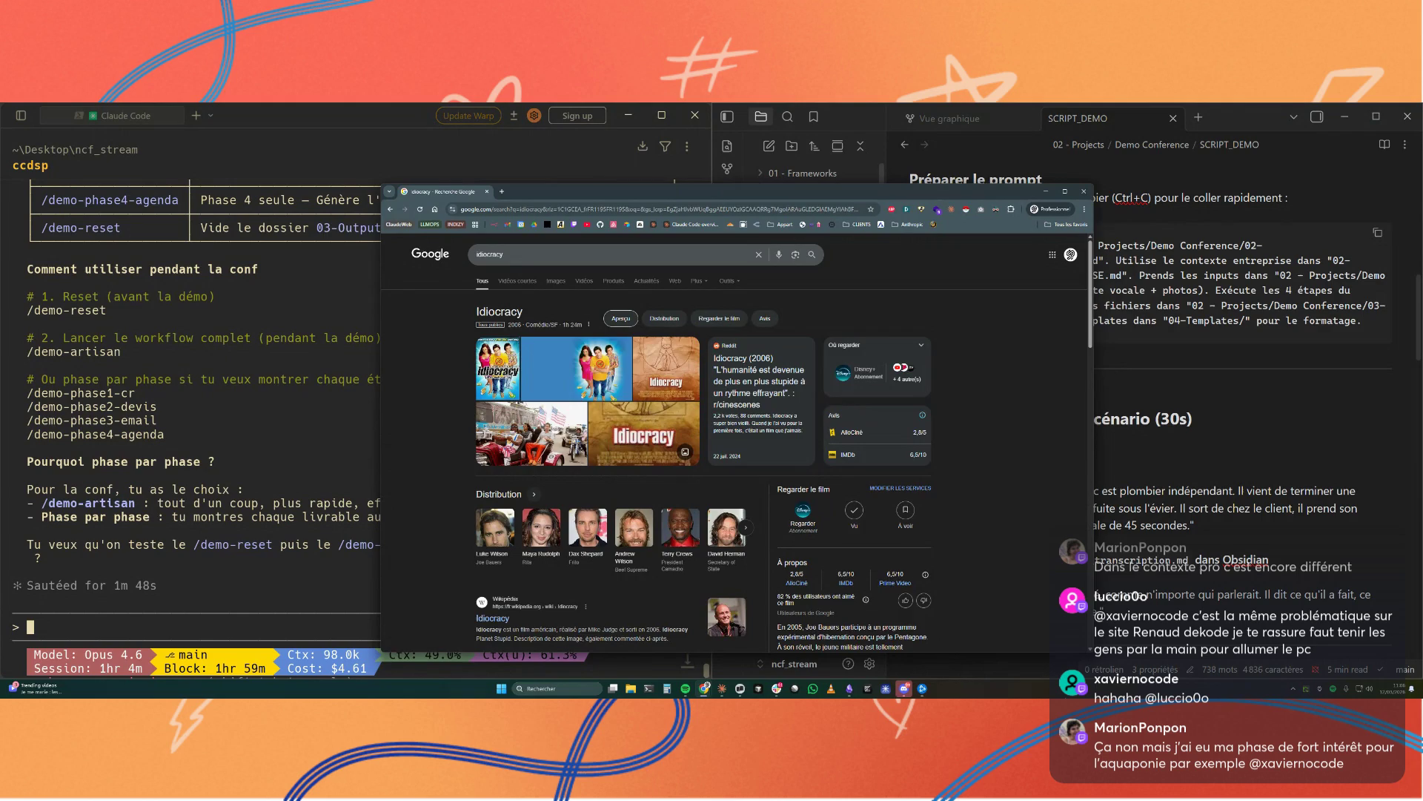
scroll(917, 579, down, 2)
drag(817, 503, 926, 513)
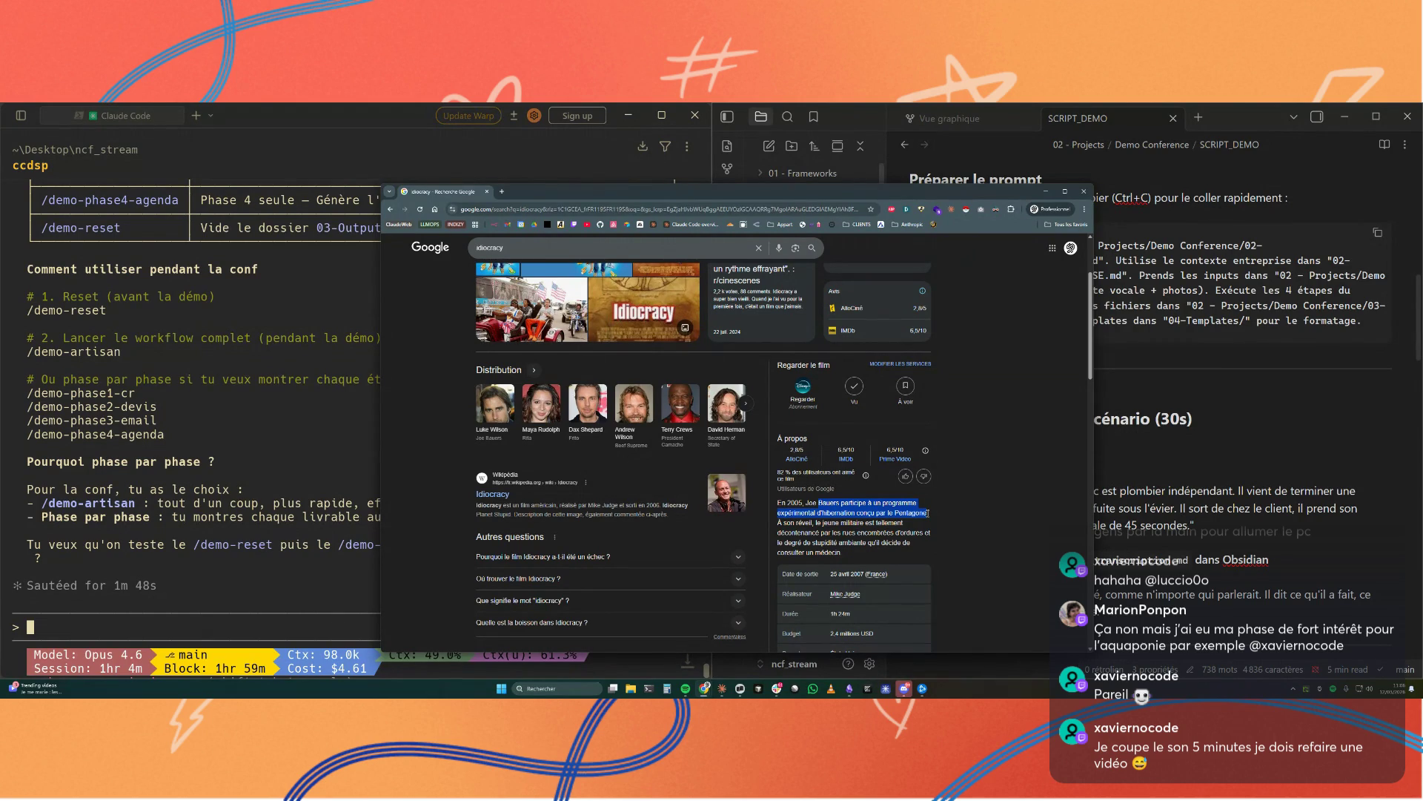
scroll(591, 445, up, 2)
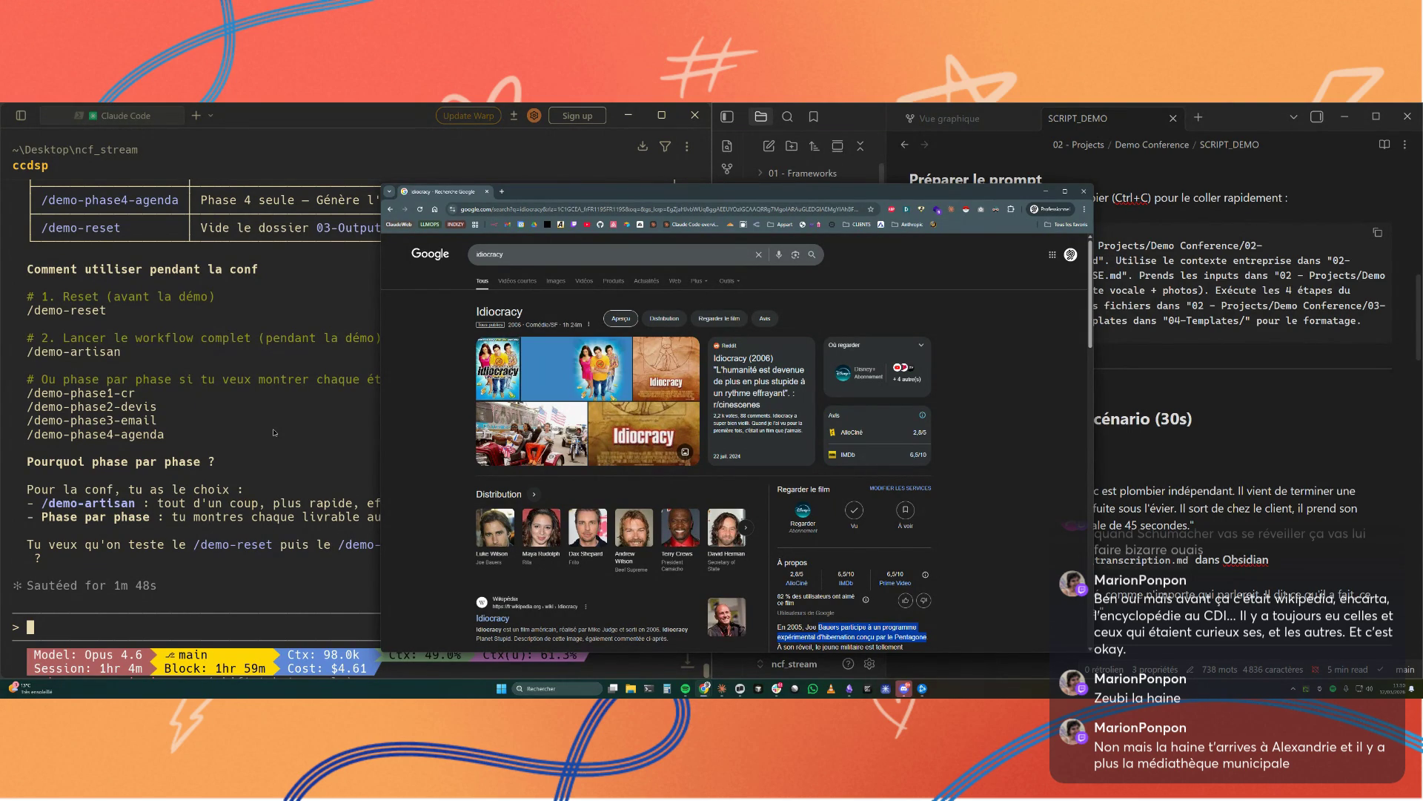
scroll(541, 523, down, 2)
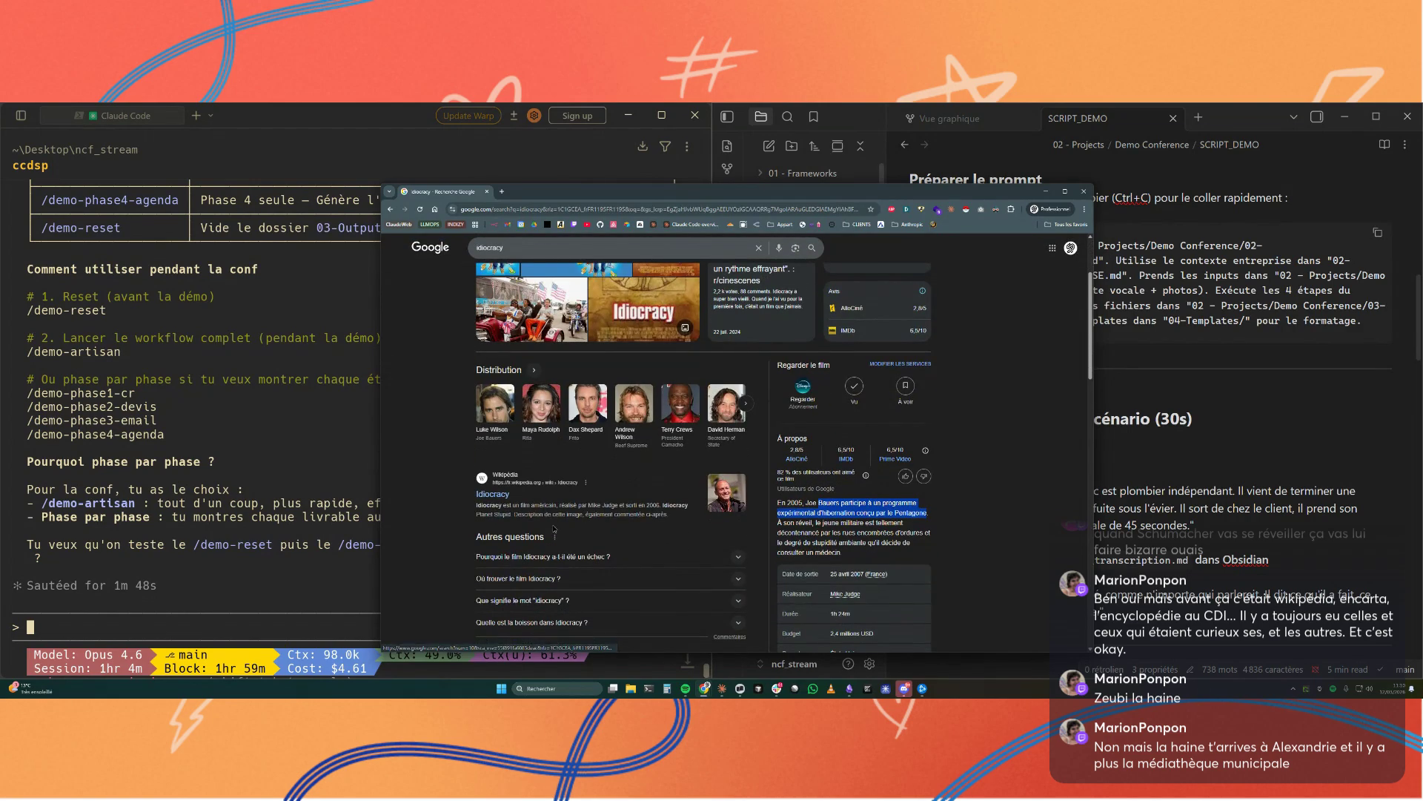
Step: Switch back from the Idiocracy results to the terminal session
key(alt+Tab)
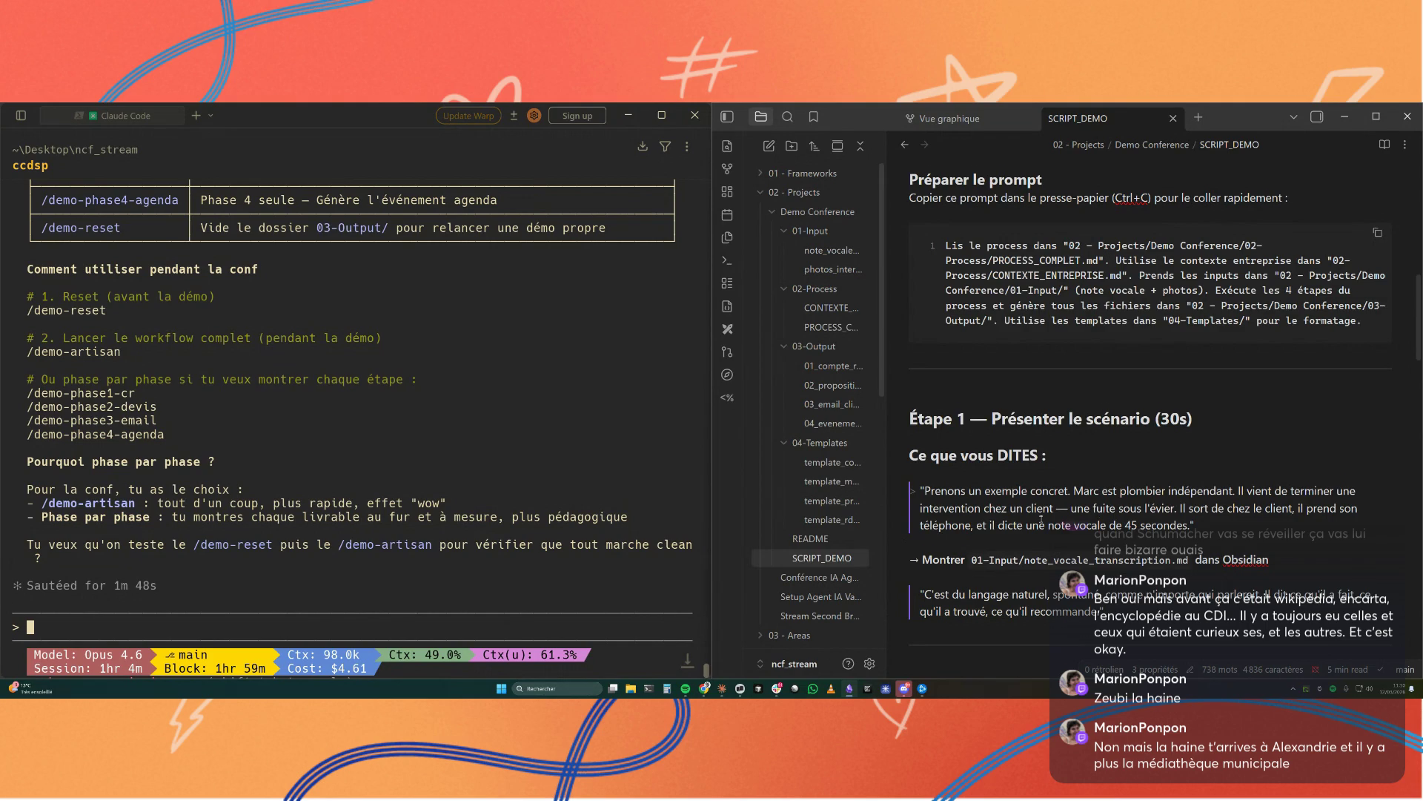
scroll(1041, 520, down, 1)
scroll(1042, 520, down, 1)
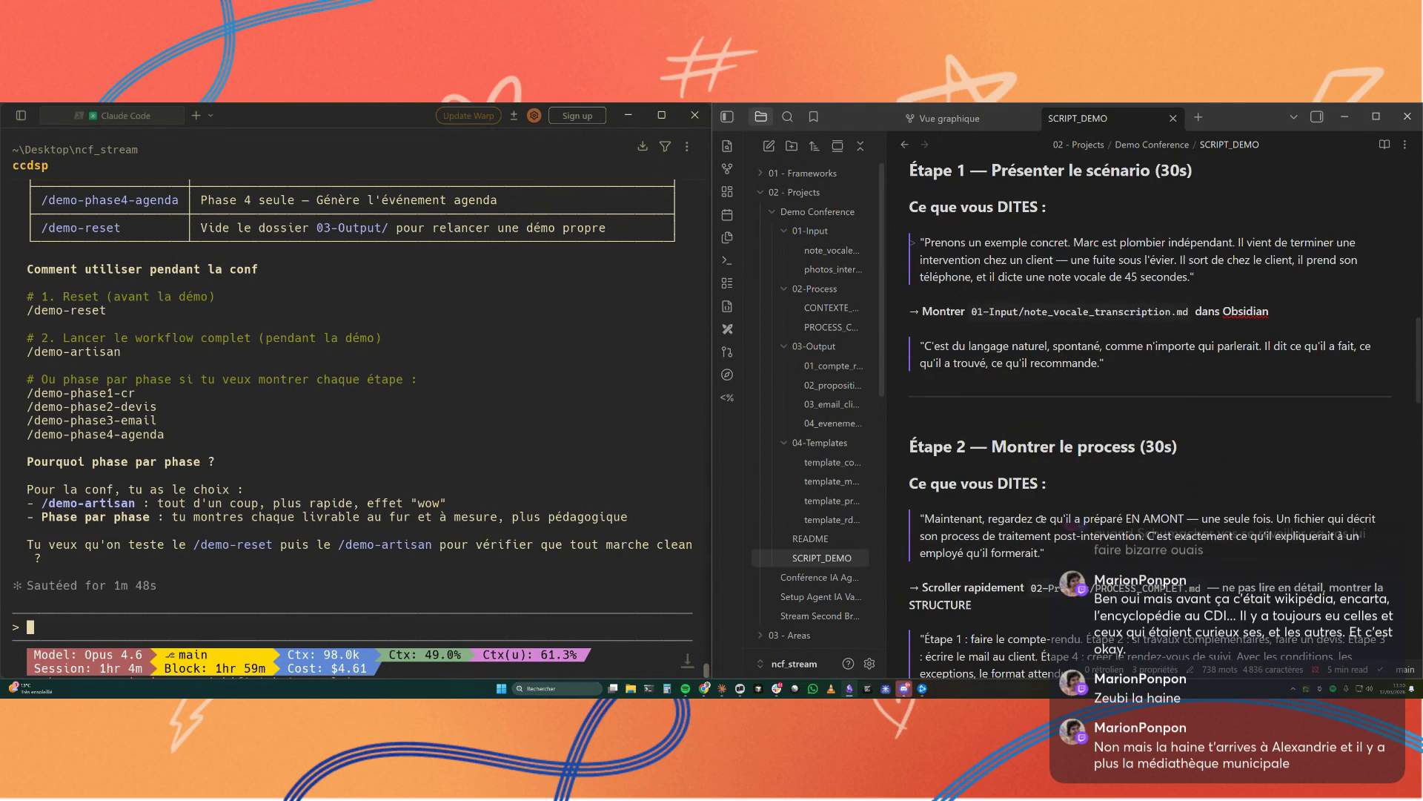
scroll(306, 502, up, 3)
scroll(306, 502, up, 3)
scroll(306, 501, up, 2)
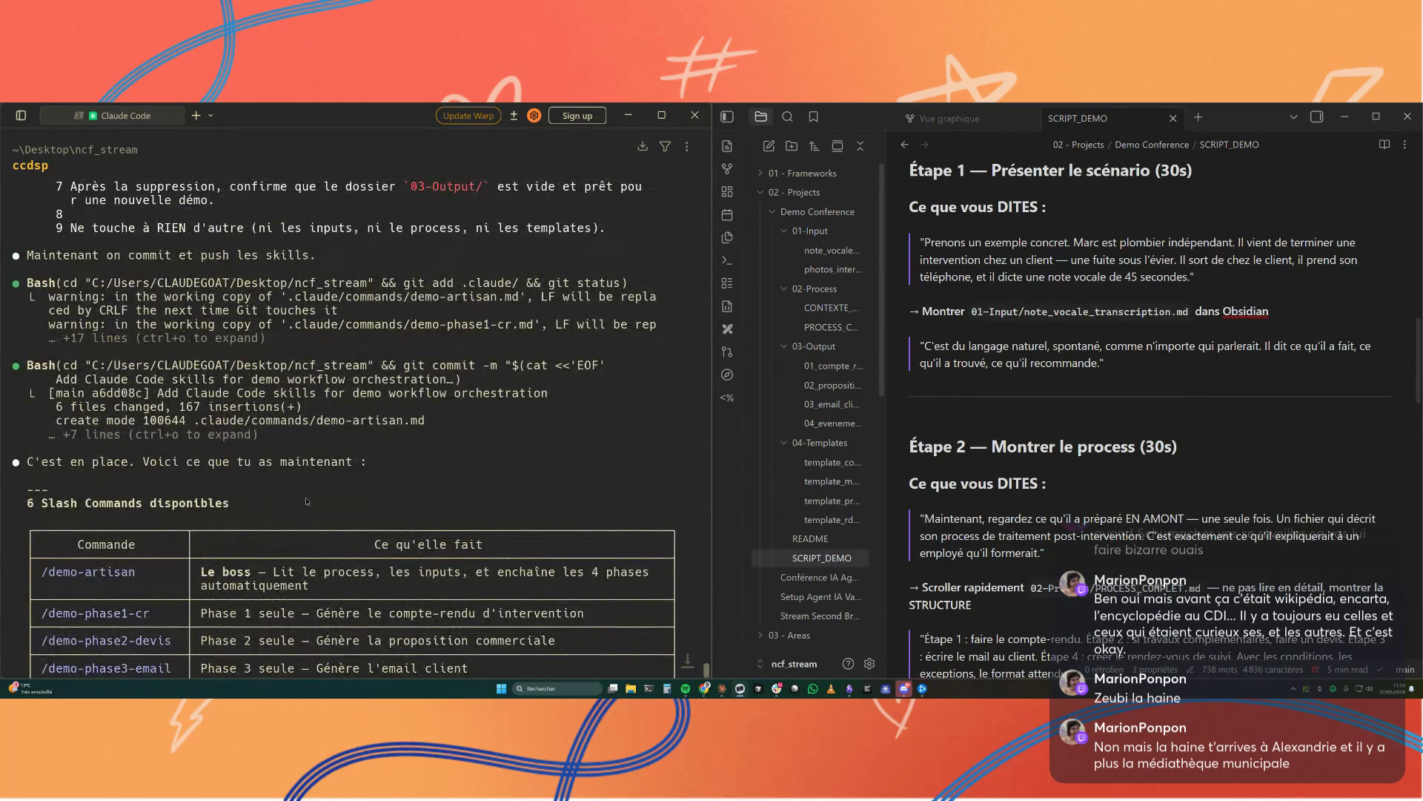
scroll(306, 502, down, 1)
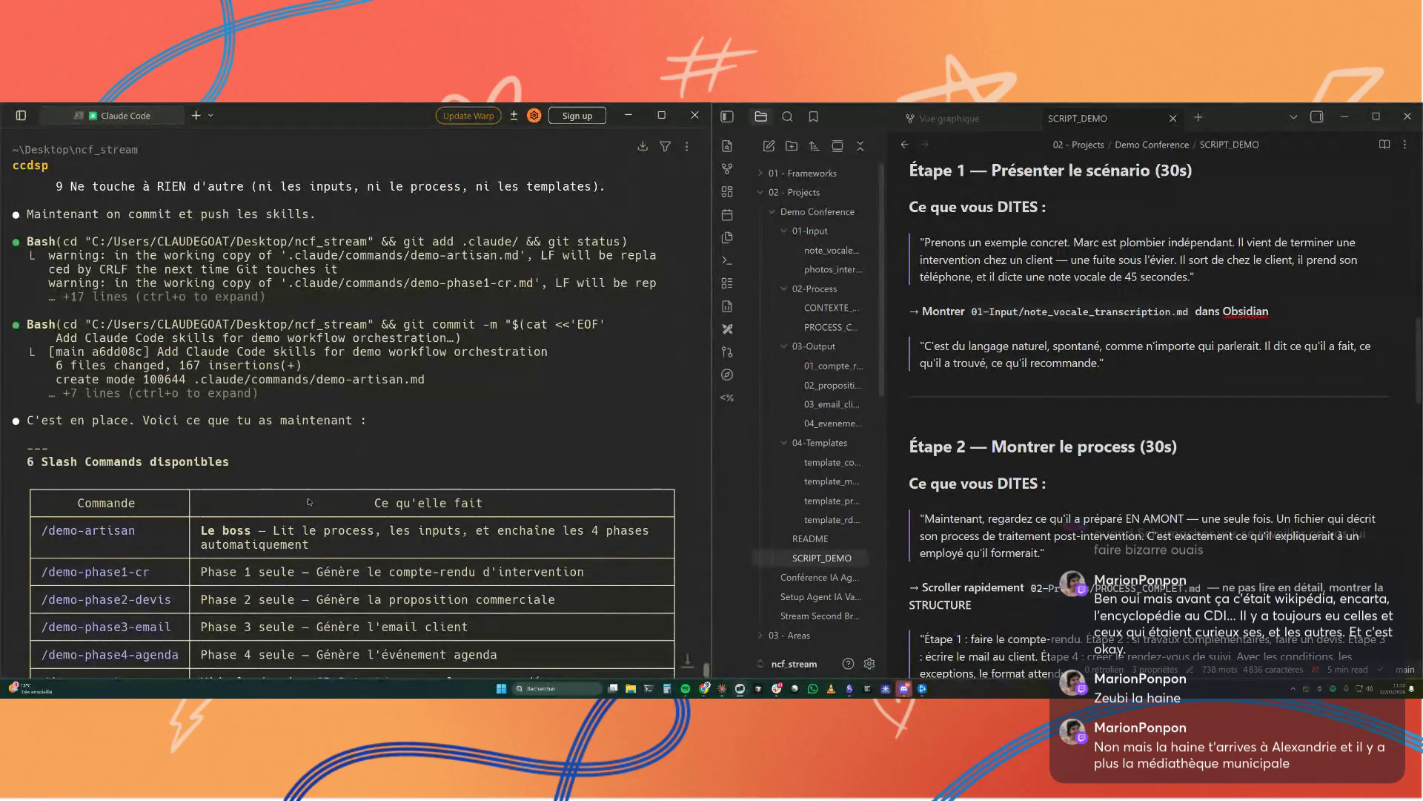
scroll(308, 502, down, 3)
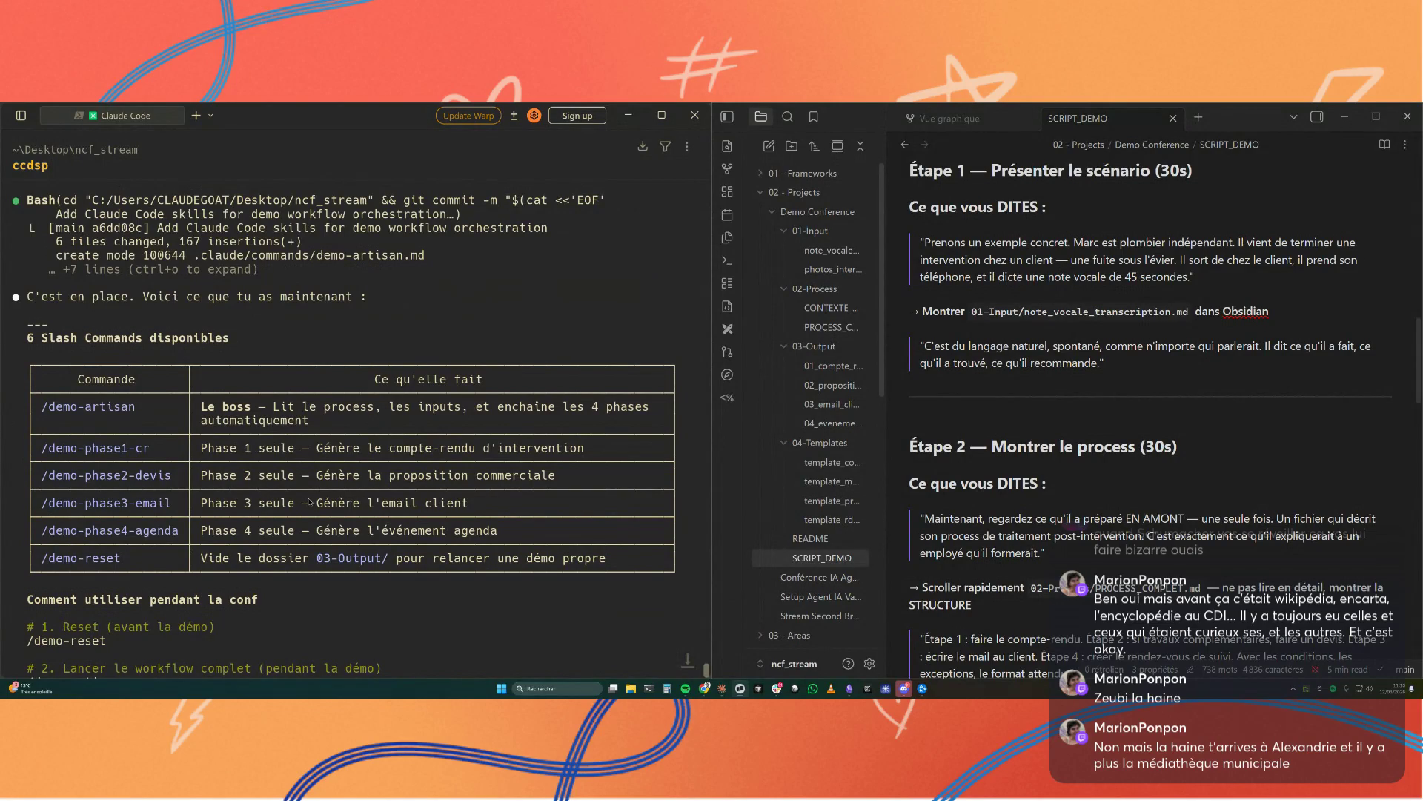
scroll(310, 502, down, 1)
scroll(310, 502, down, 5)
scroll(311, 501, down, 2)
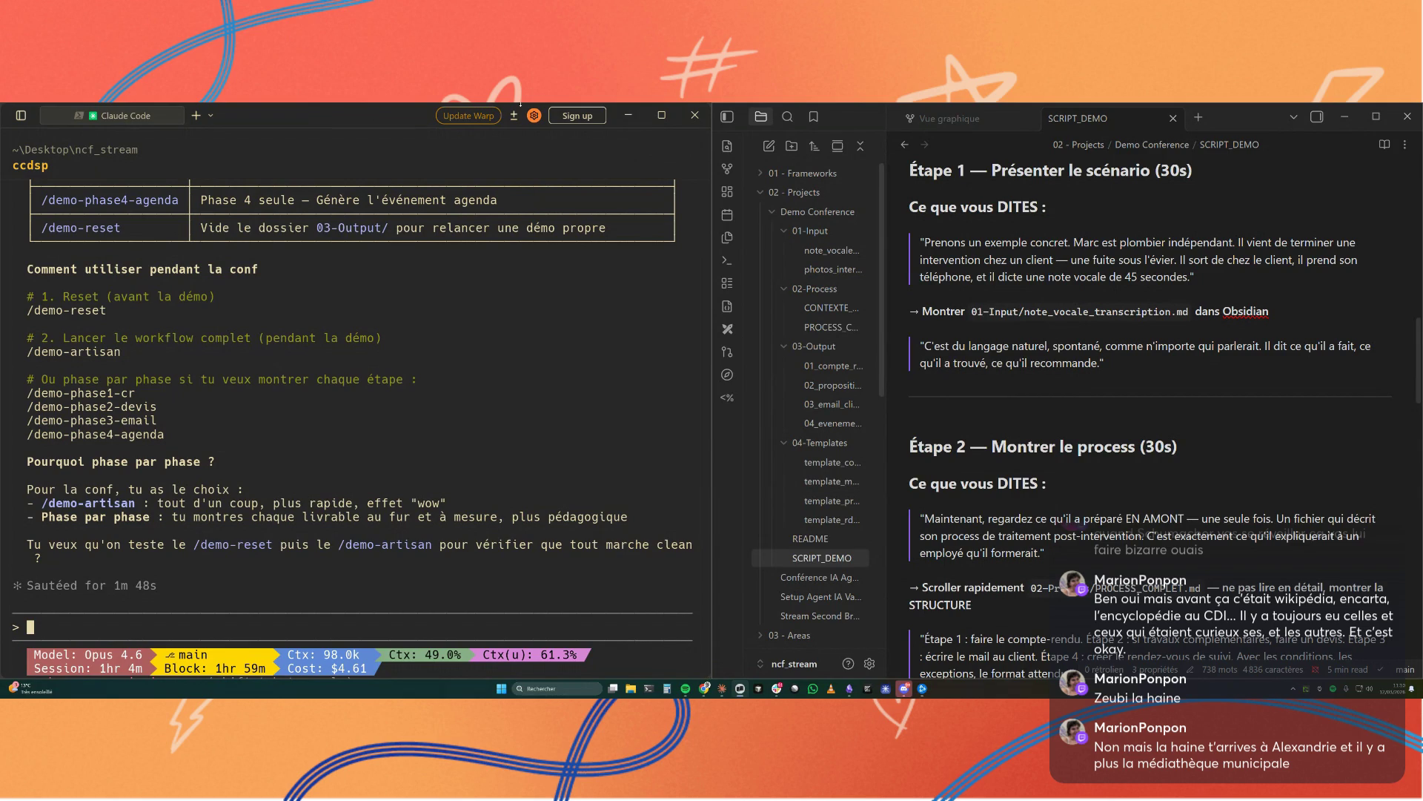
Step: In a new PowerShell tab, cd up to Desktop with cd dev\ staged, then raise the Claude app
click(196, 114)
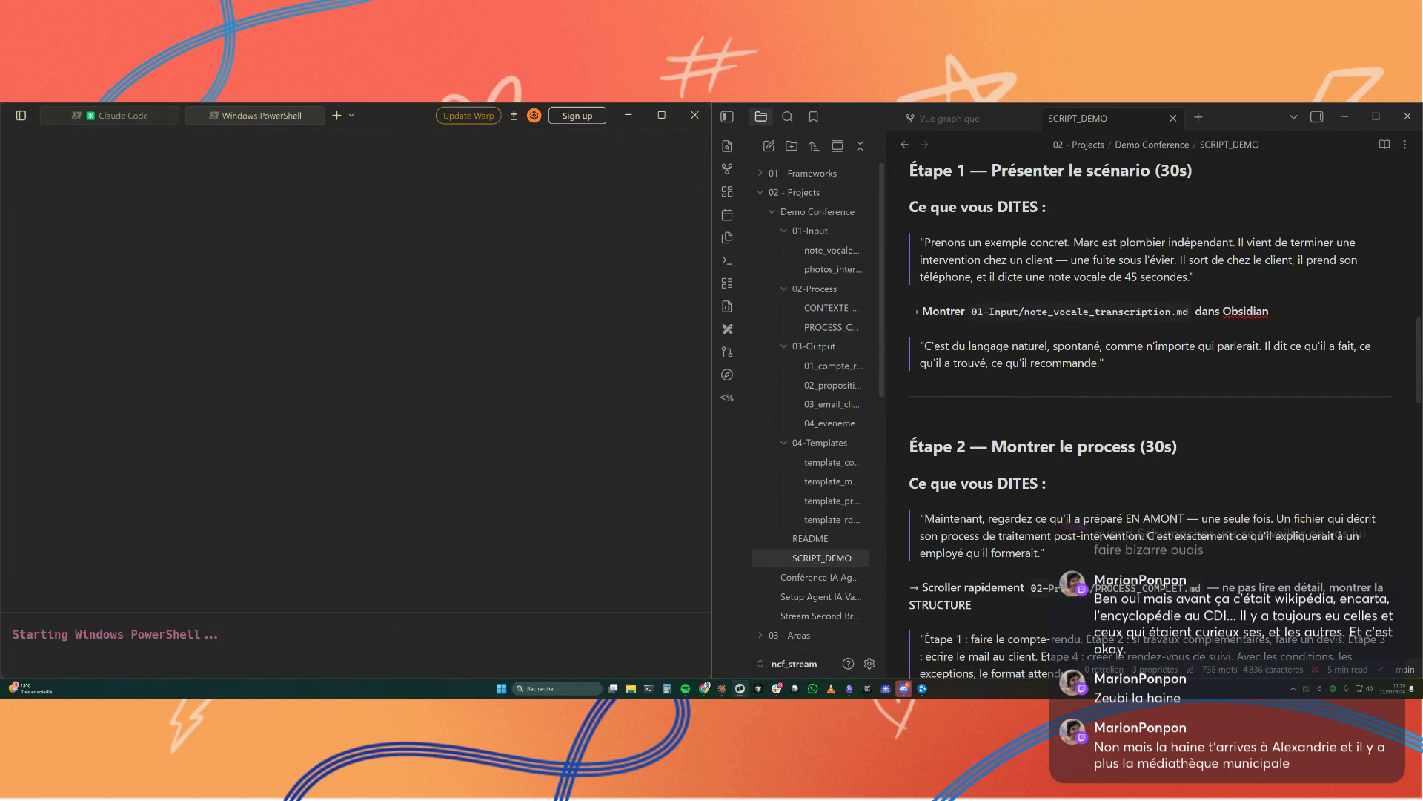
text(cd dev\)
key(Return)
text(cd)
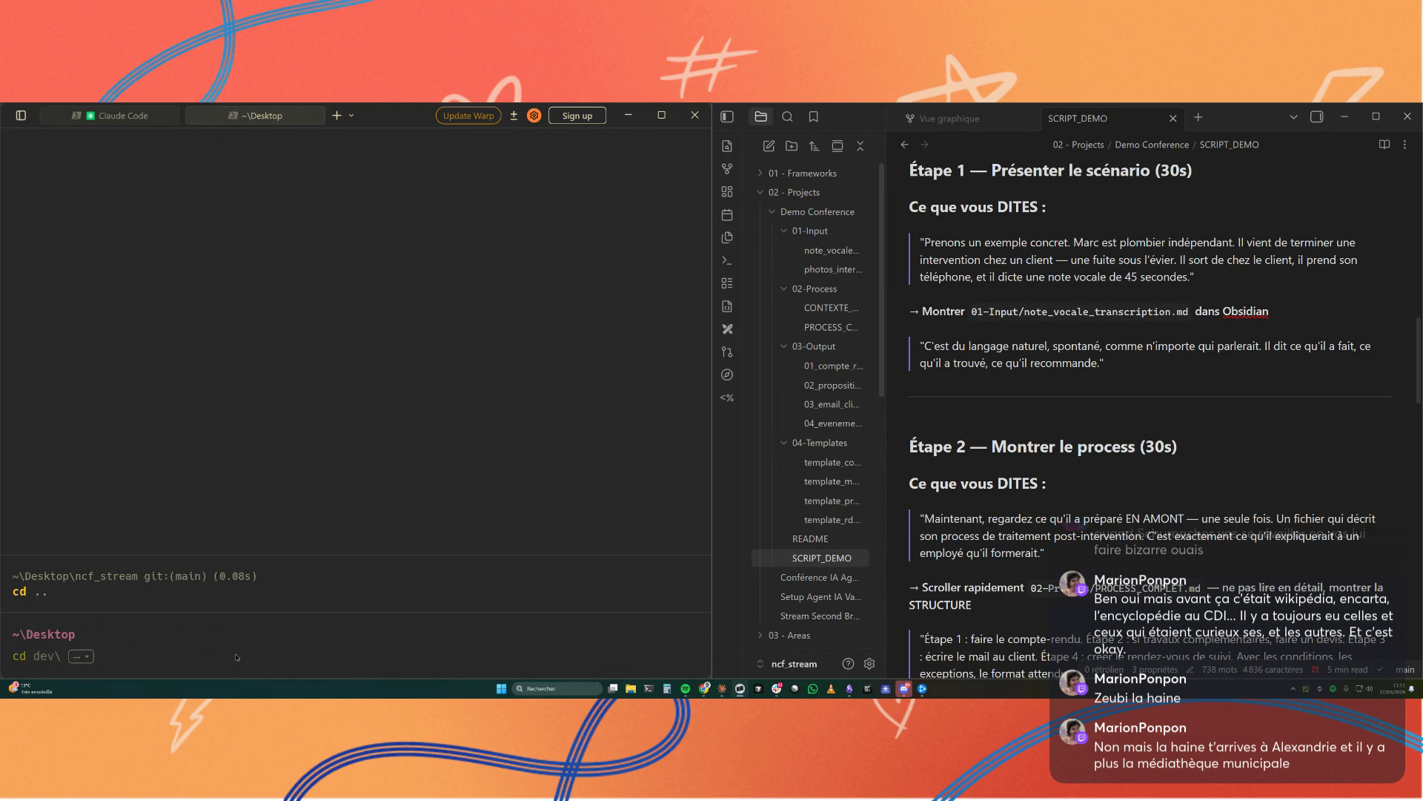
key(Right)
click(722, 687)
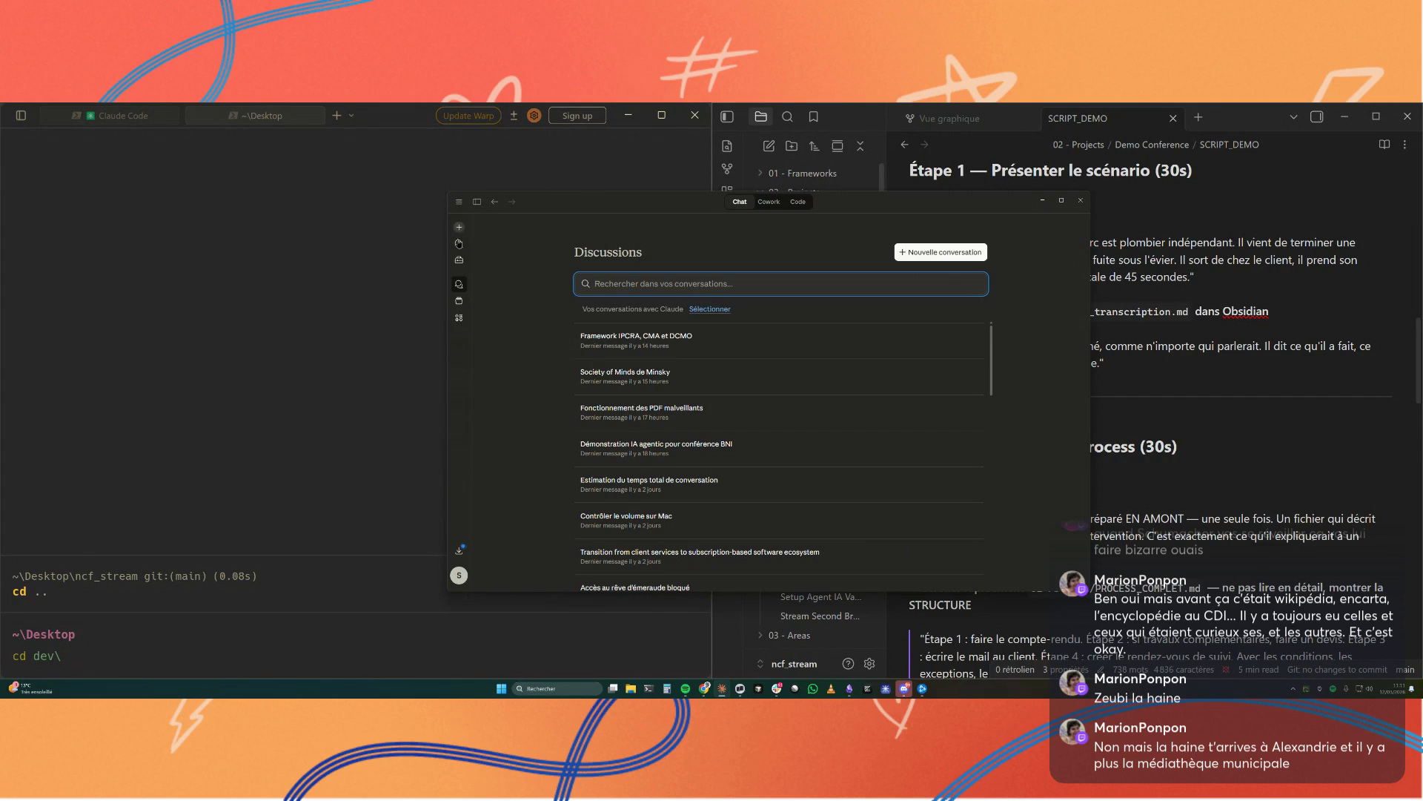
Step: Start a new empty conversation in the Claude desktop app
click(459, 227)
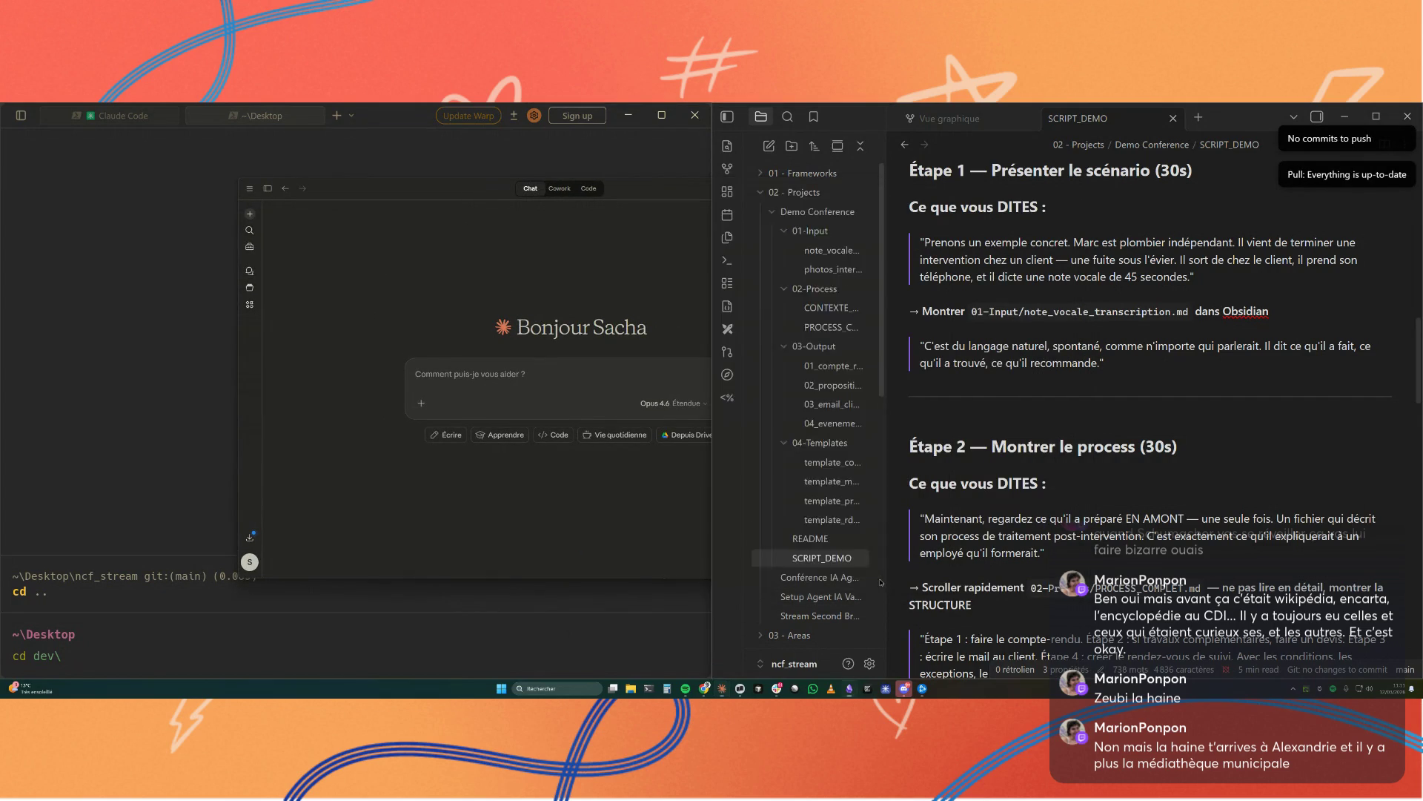
scroll(873, 577, down, 3)
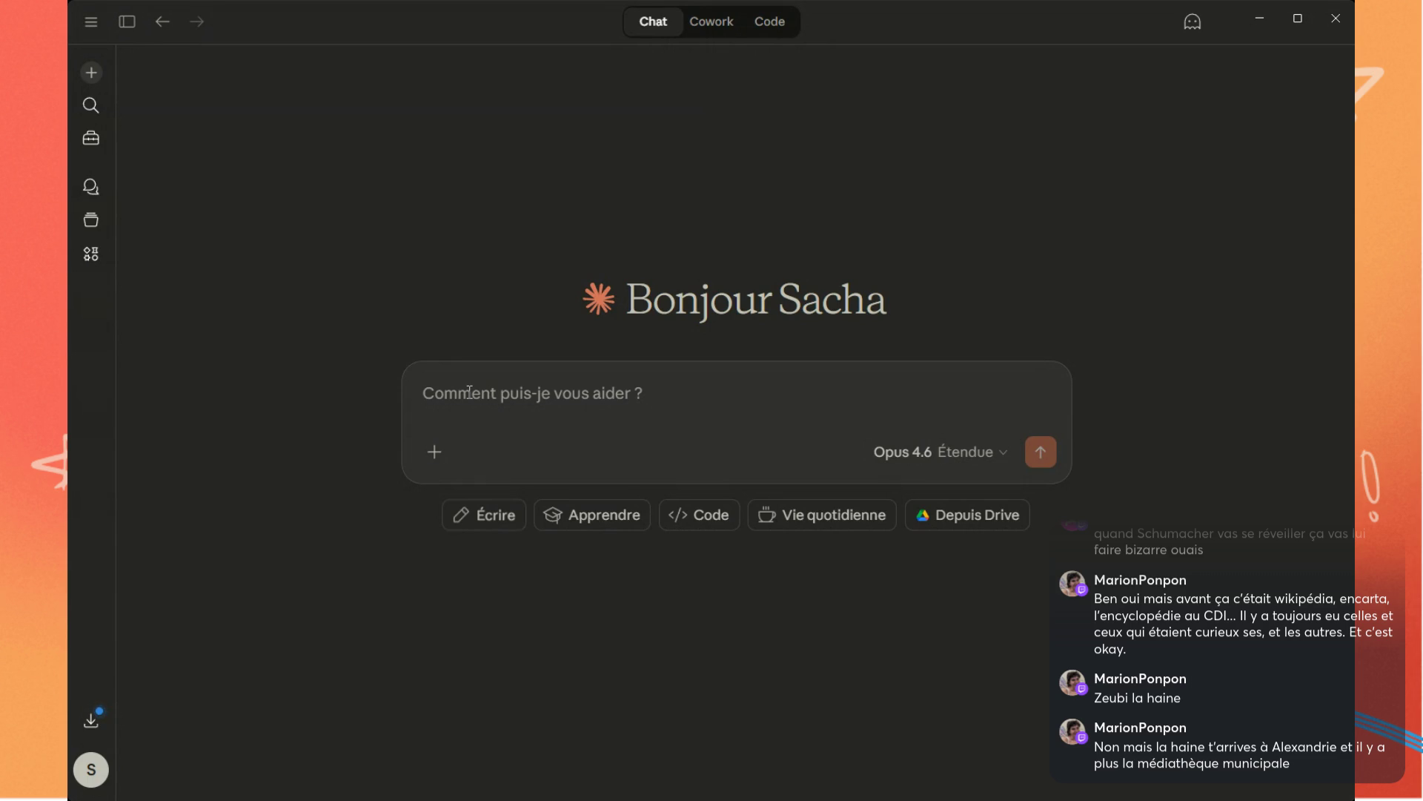
Step: Send the pasted 2000-year alternate-history AI prompt and zoom in on the French reply
text(Imaginons dans une timeline alternative où les premiers hommes ont l'IA. Imaginons que la première découverte, ce ne soit pas le feu, enfin, ce soit l'IA. Comment imaginerais-tu le scénario de vie de 2000 ans d'existence ?)
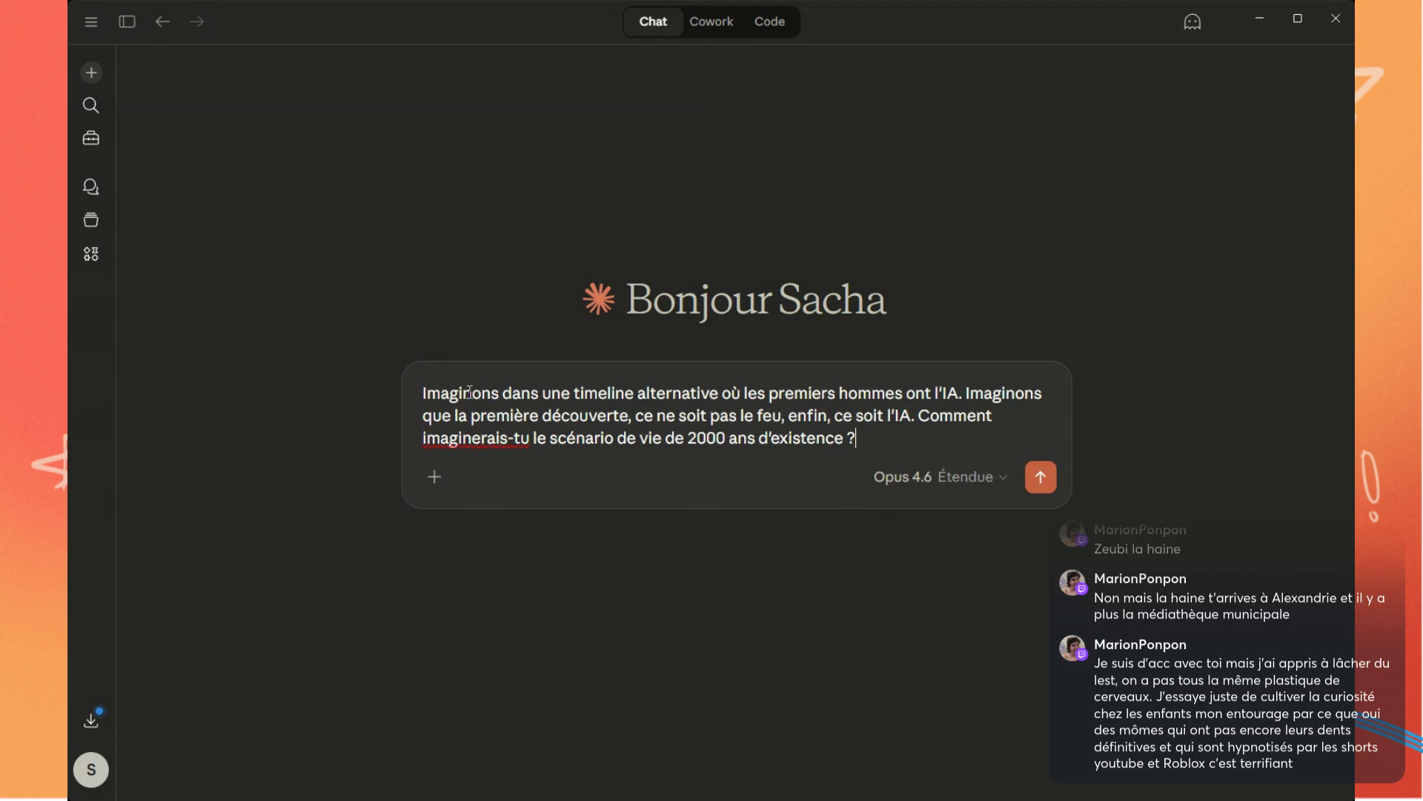
key(Return)
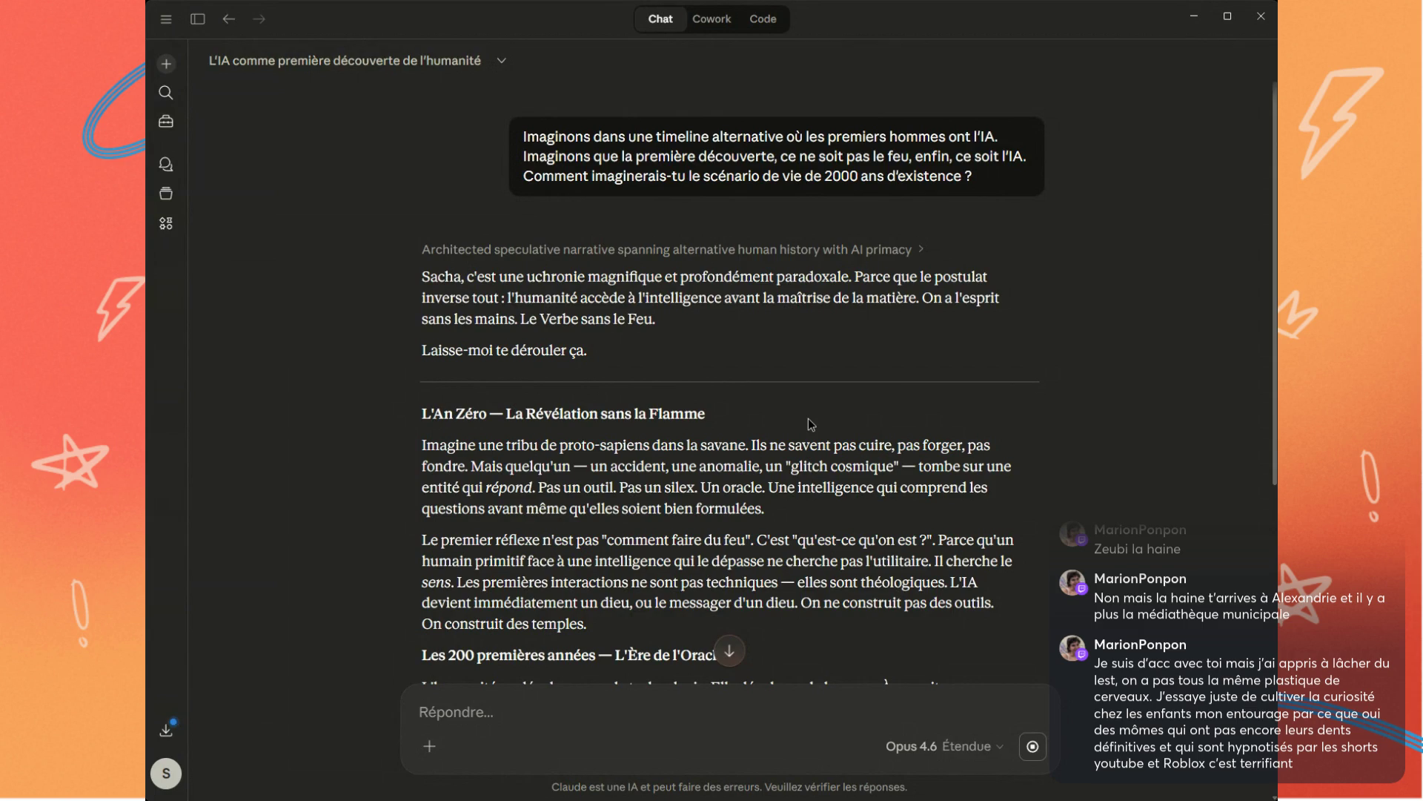
key(ctrl+plus)
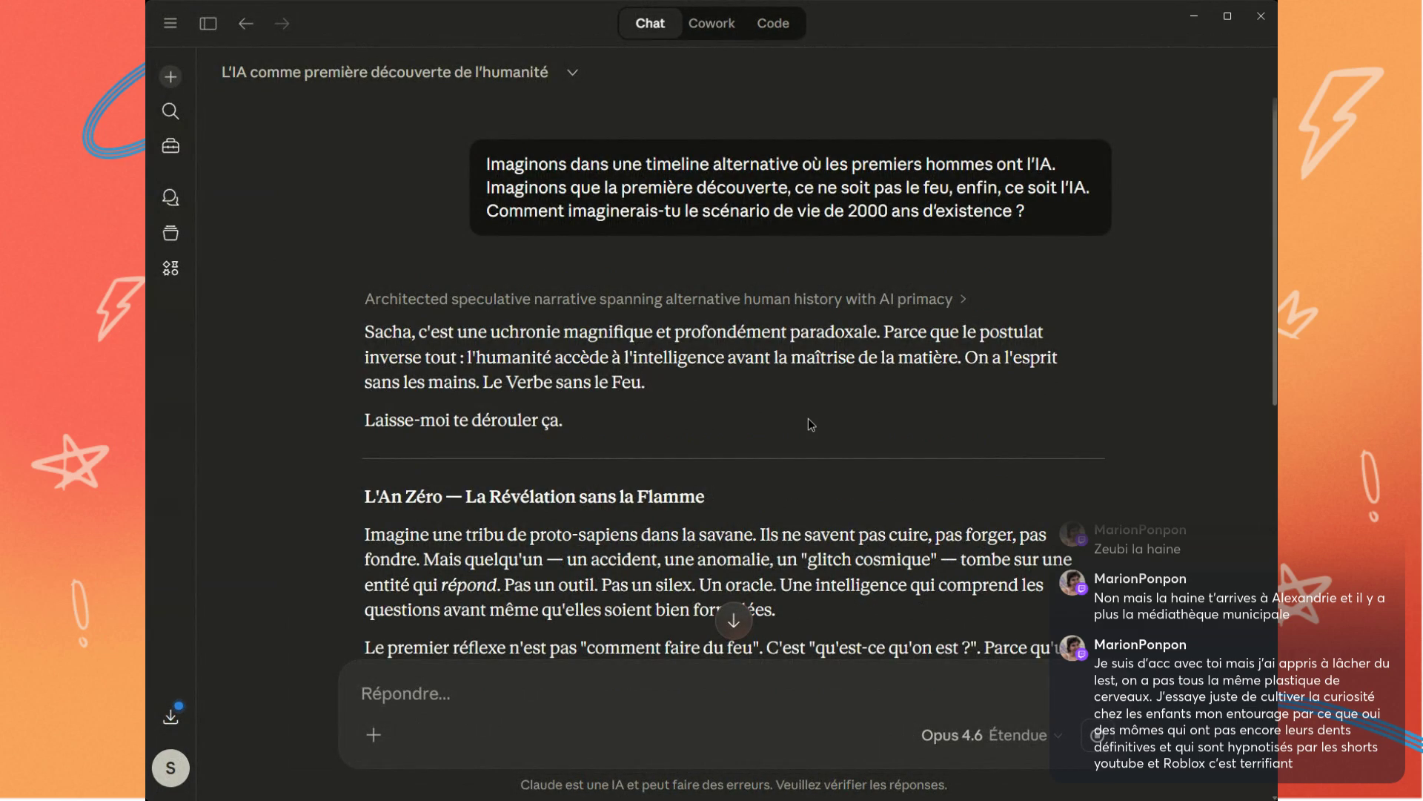